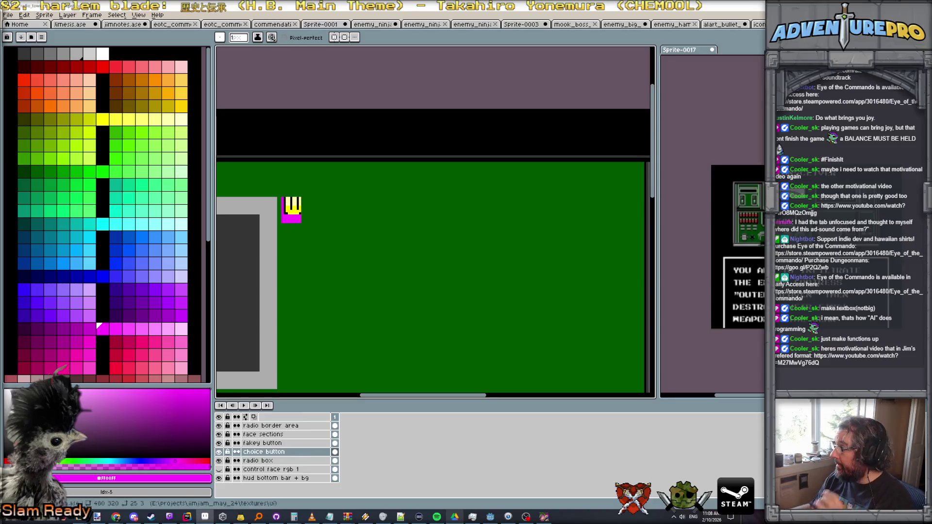
Switch to the Rectangular Marquee tool to lay out the bar beside the key sprite.
key("m")
scroll(449, 189, "up", 1)
scroll(323, 202, "down", 2)
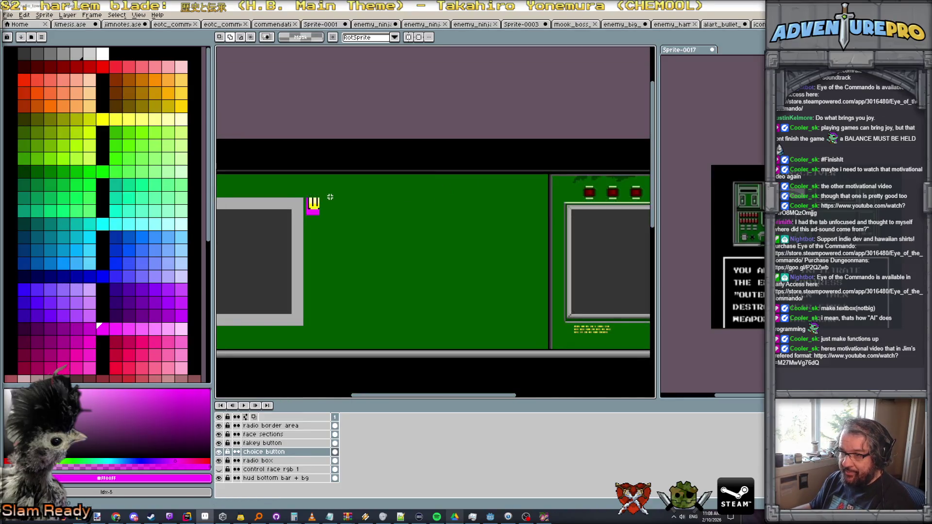
scroll(303, 198, "up", 1)
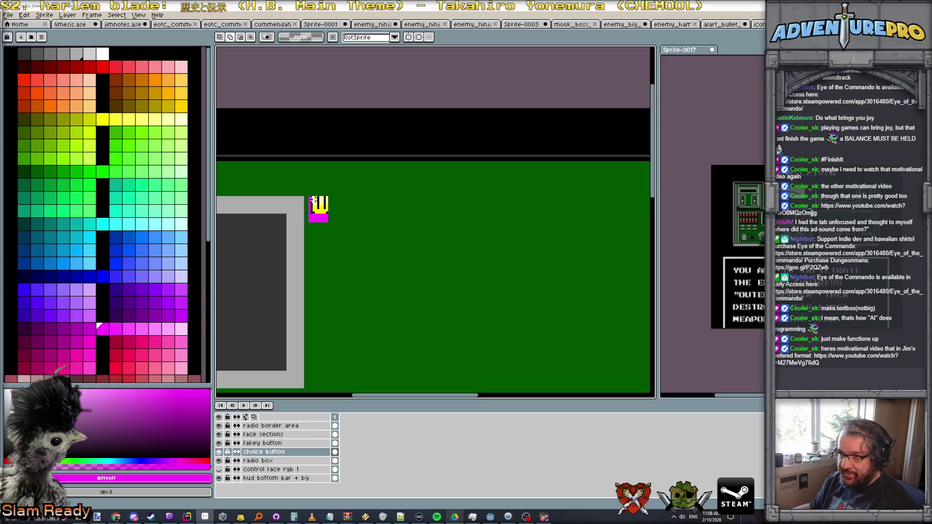
left_click_drag(308, 198, 611, 225)
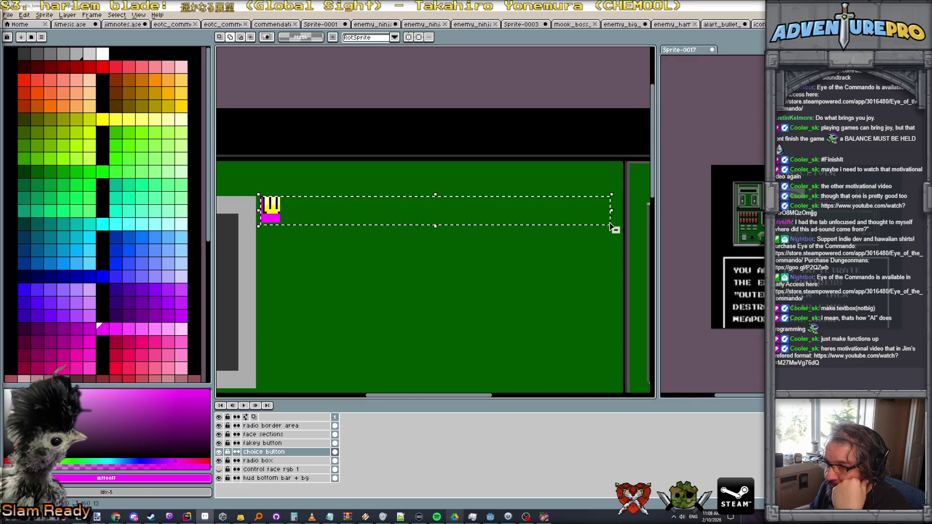
scroll(612, 216, "up", 1)
scroll(612, 217, "up", 1)
scroll(611, 224, "up", 1)
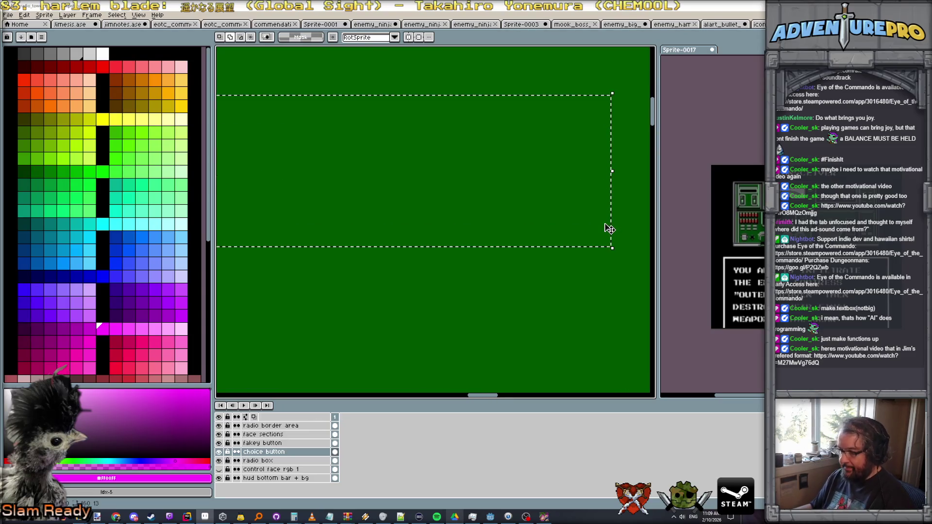
Draw the bar's right, bottom and top edges in magenta with the Pencil.
key("b")
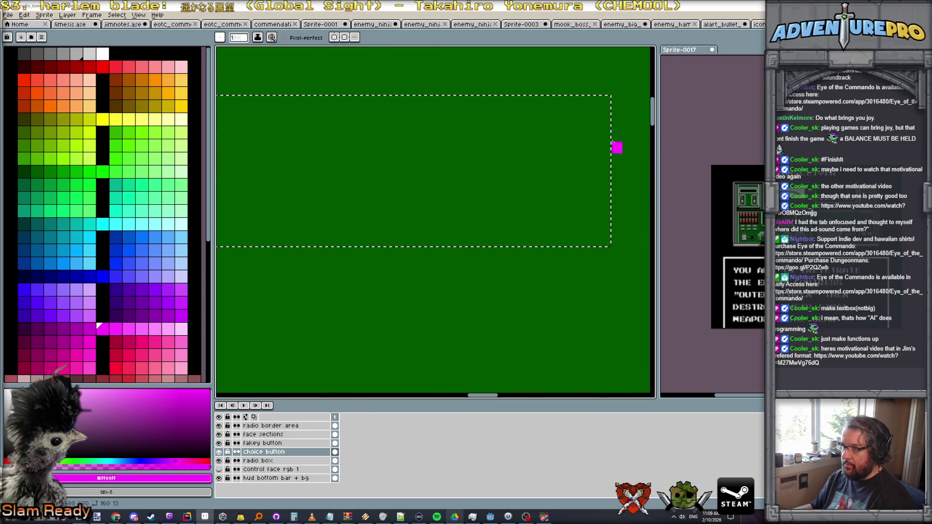
left_click_drag(605, 98, 605, 232)
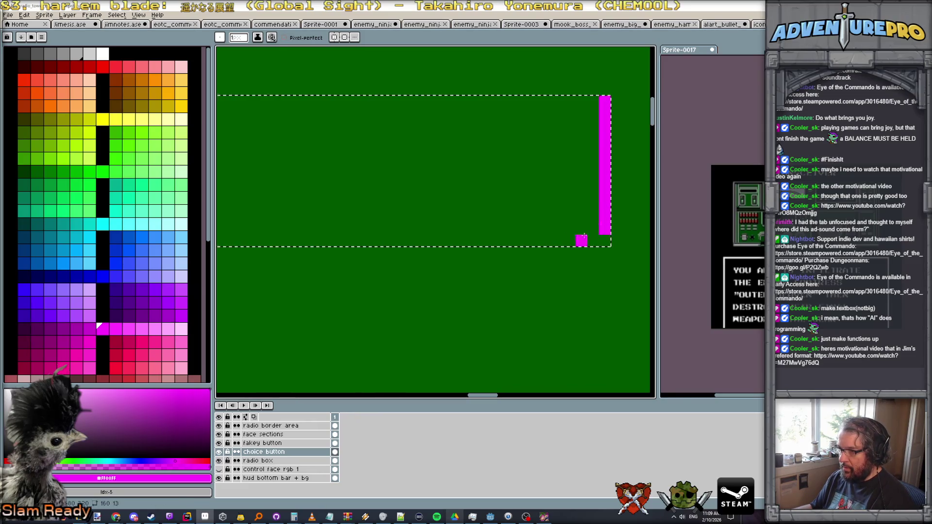
scroll(551, 241, "down", 2)
scroll(466, 233, "down", 1)
left_click_drag(466, 233, 381, 224)
scroll(371, 224, "down", 1)
left_click_drag(284, 213, 599, 215)
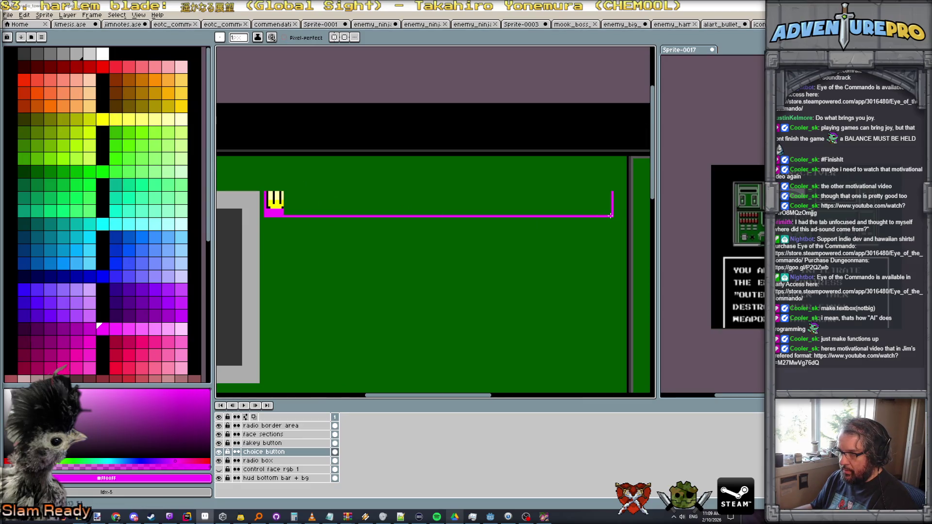
left_click_drag(284, 194, 612, 193)
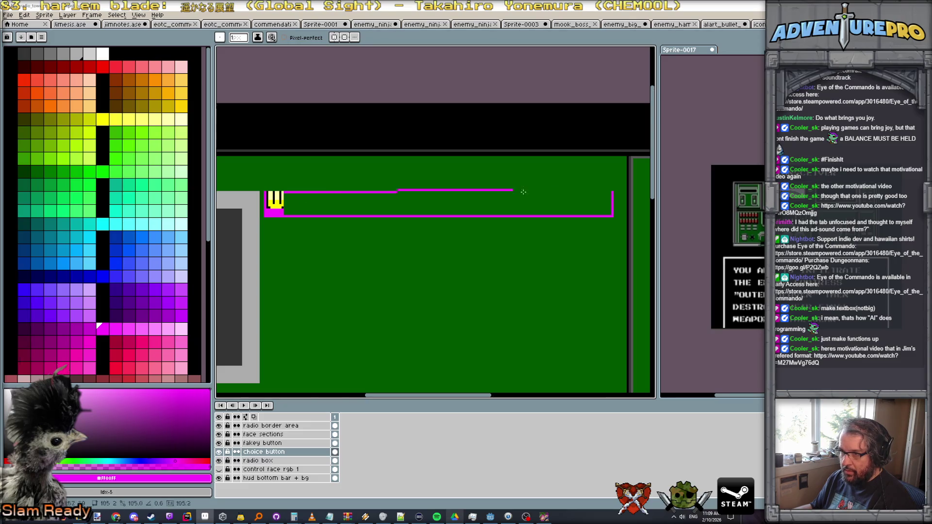
scroll(343, 207, "up", 1)
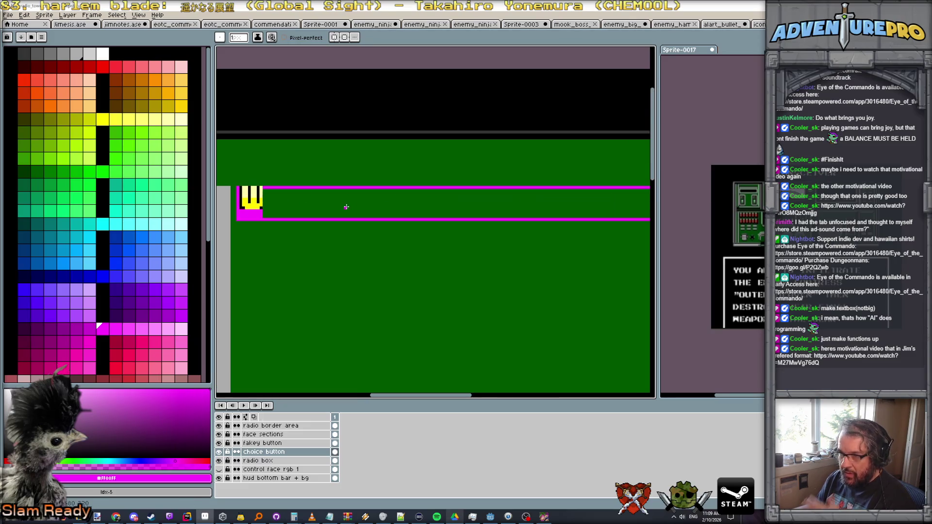
scroll(343, 206, "down", 1)
scroll(334, 209, "up", 2)
scroll(335, 209, "down", 1)
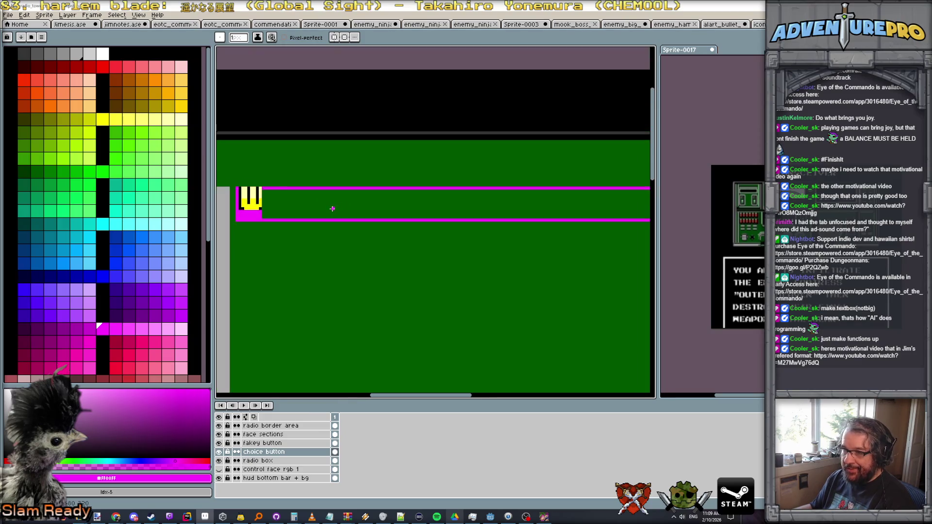
Marquee-select the yellow key sprite at the bar's left end.
key("m")
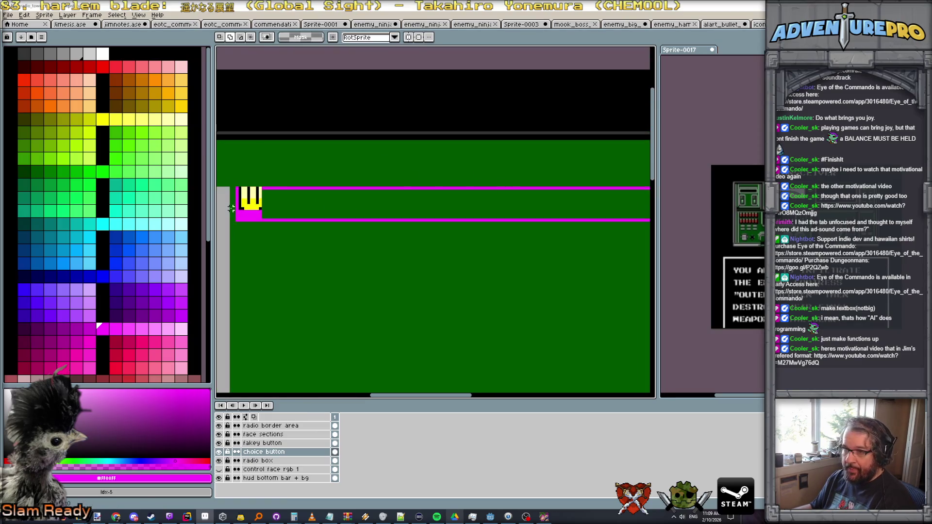
scroll(232, 208, "up", 2)
mouse_move(248, 166)
left_mouse_down()
mouse_move(295, 212)
mouse_move(388, 210)
left_mouse_up()
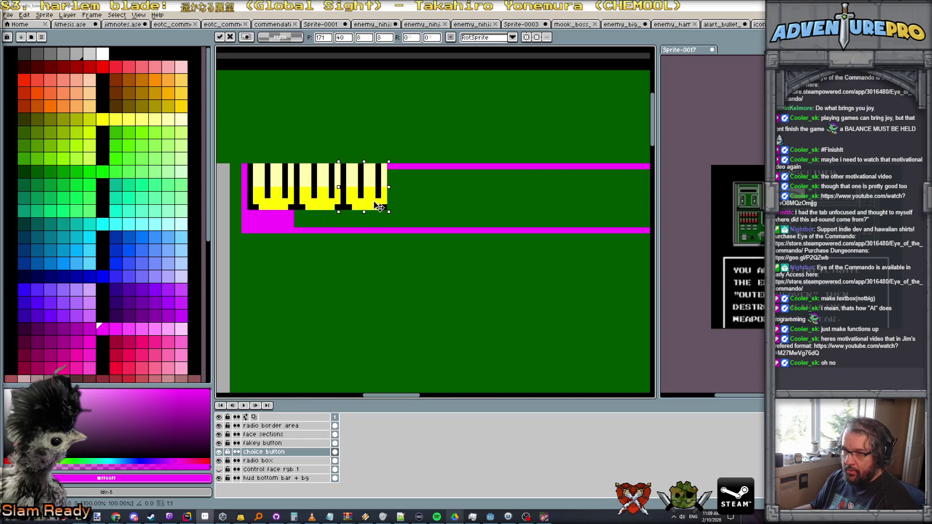
Copy the key to the right, then duplicate the whole key row and place it beside the original.
left_click_drag(278, 206, 418, 207)
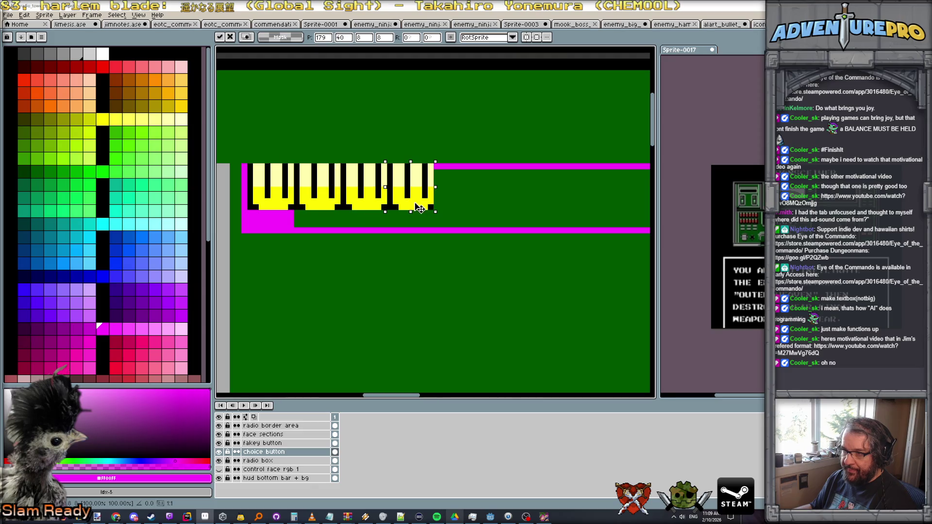
scroll(429, 207, "down", 1)
scroll(440, 205, "down", 1)
scroll(432, 256, "down", 1)
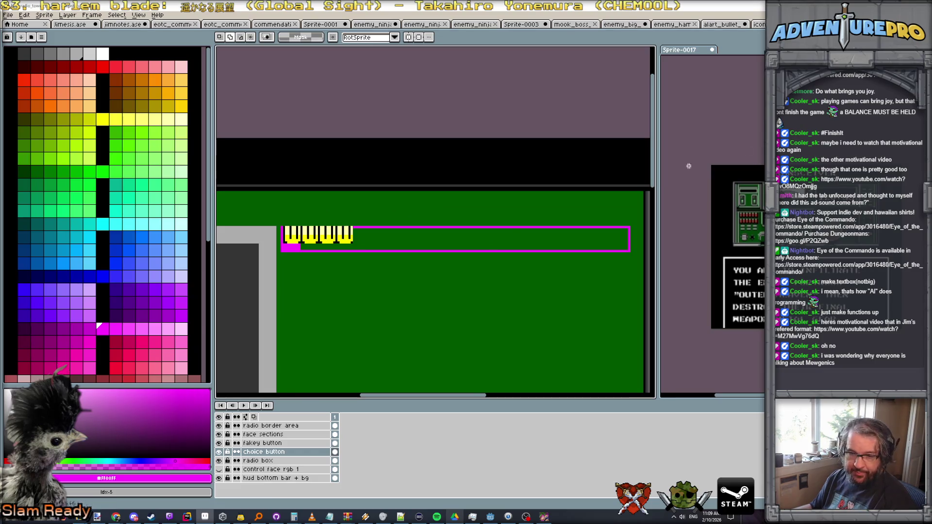
scroll(503, 232, "up", 1)
left_click_drag(389, 249, 459, 233)
scroll(291, 212, "up", 1)
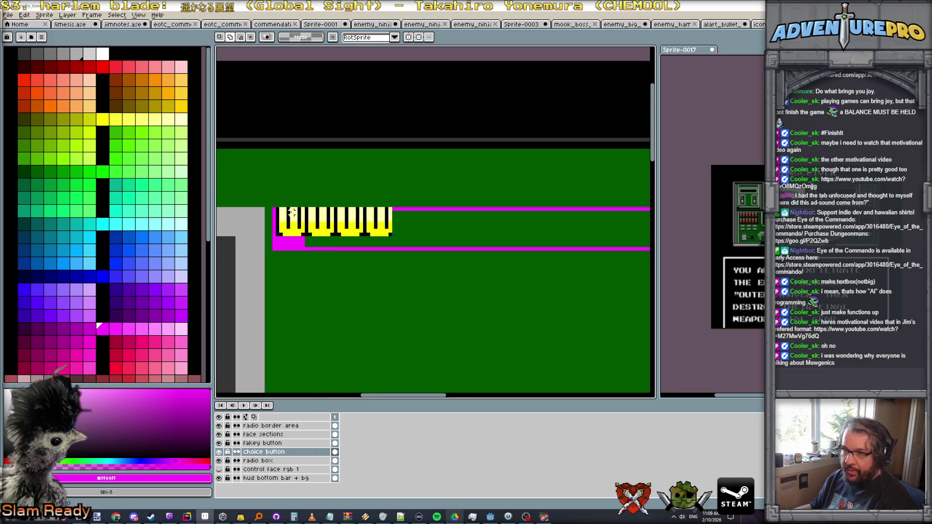
left_click_drag(275, 208, 394, 238)
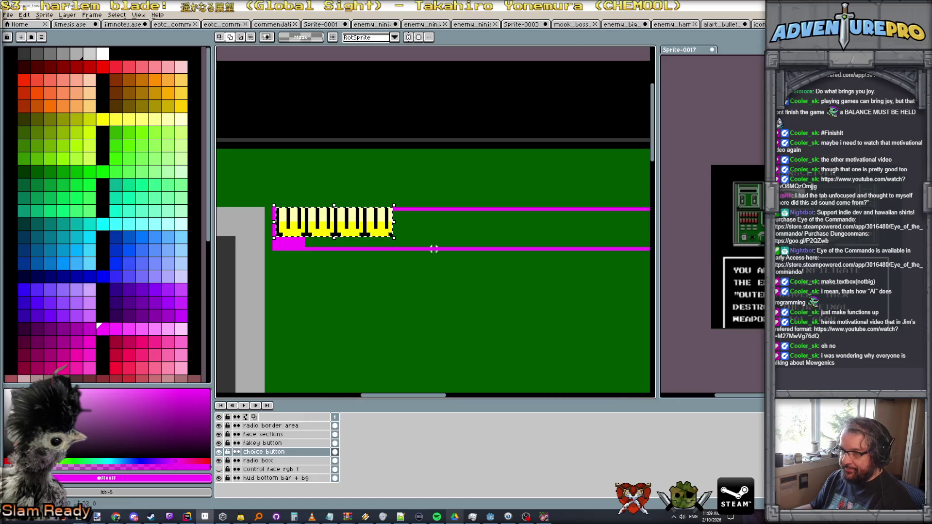
key("ctrl+c")
key("ctrl+v")
mouse_move(347, 234)
left_mouse_down()
mouse_move(465, 233)
mouse_move(373, 220)
mouse_move(537, 229)
left_mouse_up()
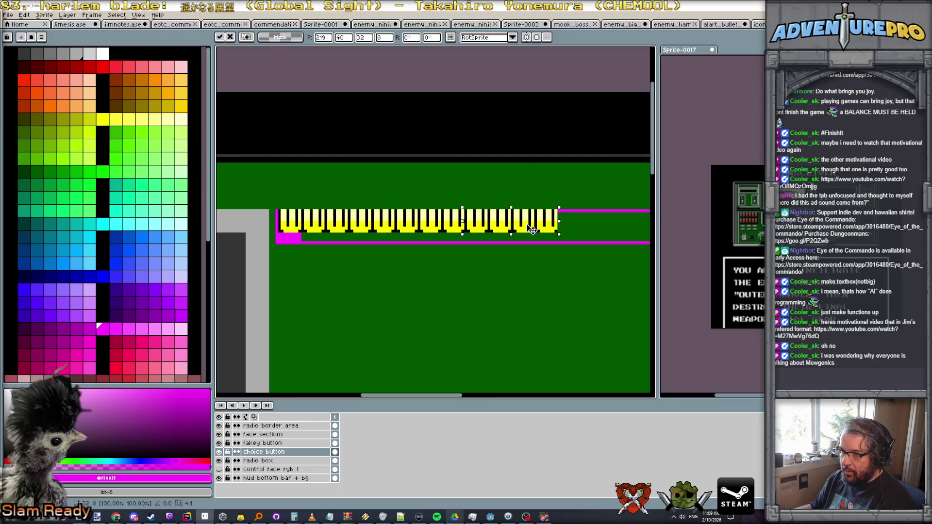
Slide the copied row further right until the keys fill the bar, then commit it.
left_click_drag(535, 287, 454, 270)
mouse_move(438, 223)
left_mouse_down()
mouse_move(390, 230)
mouse_move(516, 232)
mouse_move(503, 232)
left_mouse_up()
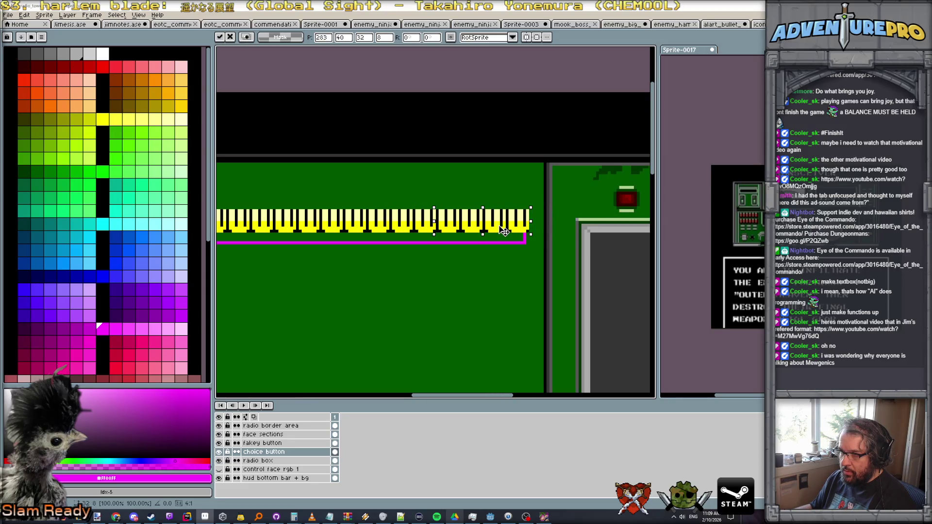
scroll(528, 230, "up", 1)
scroll(529, 228, "up", 1)
scroll(529, 227, "up", 1)
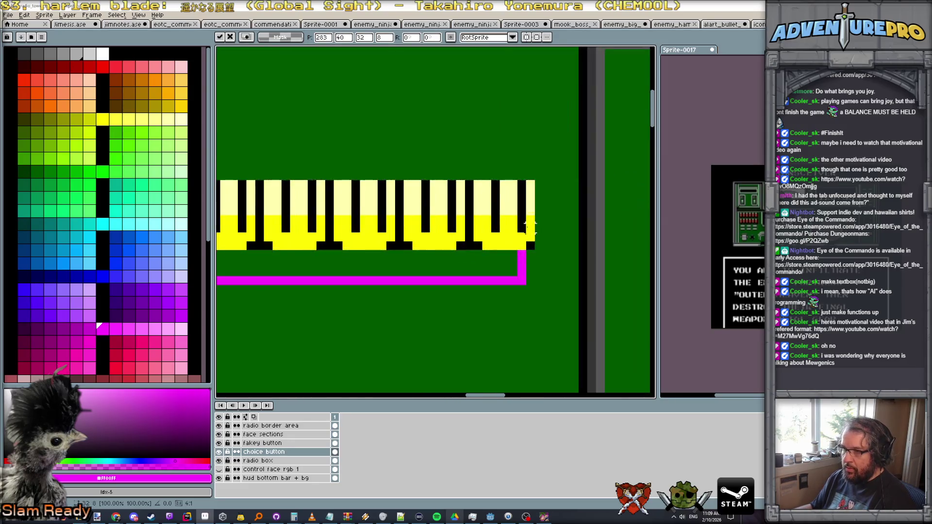
key("Return")
scroll(529, 227, "up", 1)
key("b")
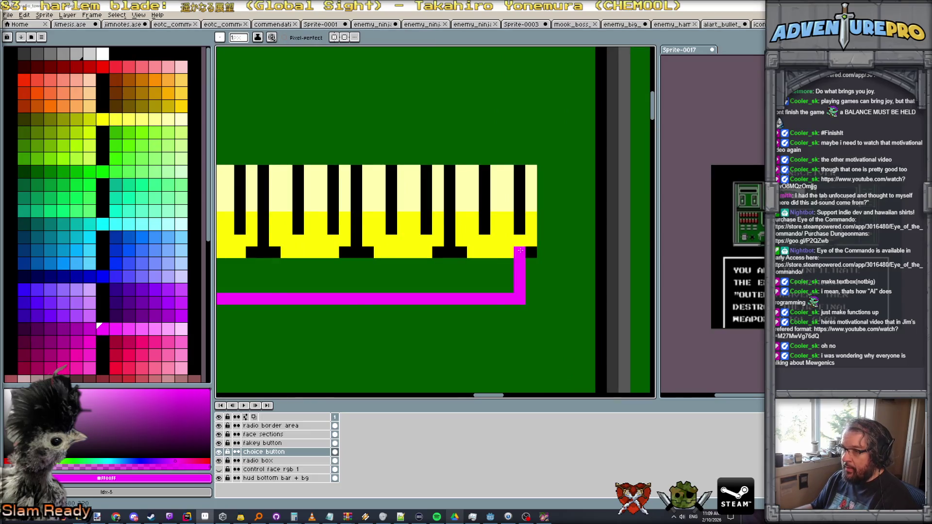
Paint black pixels along the last key and blacken the yellow bar at the row's end.
left_click(459, 253, "alt")
mouse_move(472, 253)
left_mouse_down()
mouse_move(505, 225)
mouse_move(510, 179)
mouse_move(457, 175)
mouse_move(461, 227)
mouse_move(473, 217)
mouse_move(481, 230)
left_mouse_up()
mouse_move(491, 178)
left_mouse_down()
mouse_move(493, 248)
mouse_move(520, 170)
mouse_move(532, 178)
mouse_move(530, 271)
left_mouse_up()
left_click(518, 266, "alt")
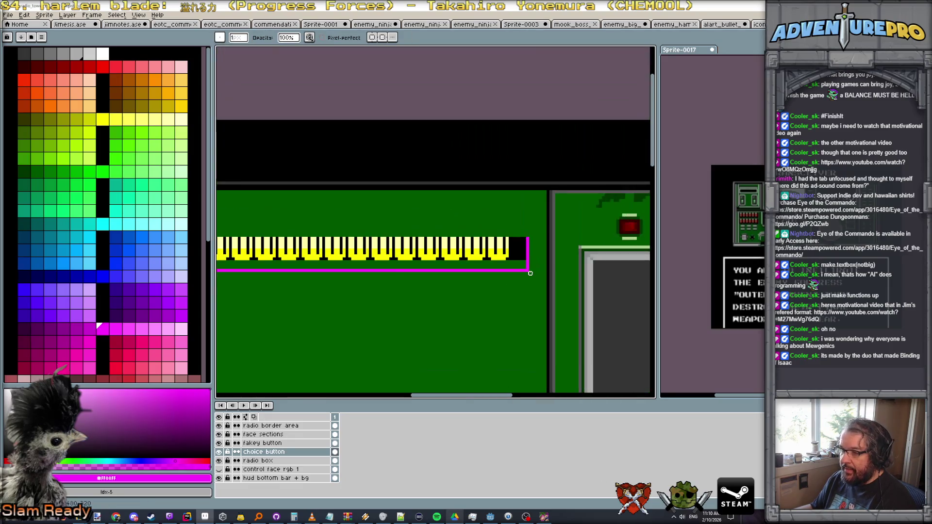
scroll(394, 286, "down", 2)
scroll(368, 288, "up", 3)
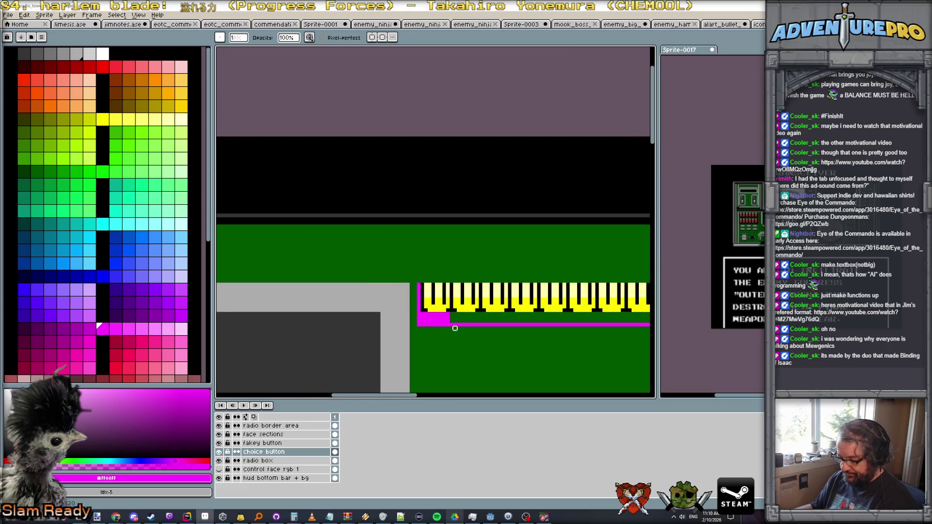
Flood-fill the strip beneath the keys solid magenta with the Paint Bucket.
key("e")
key("g")
left_click(468, 320)
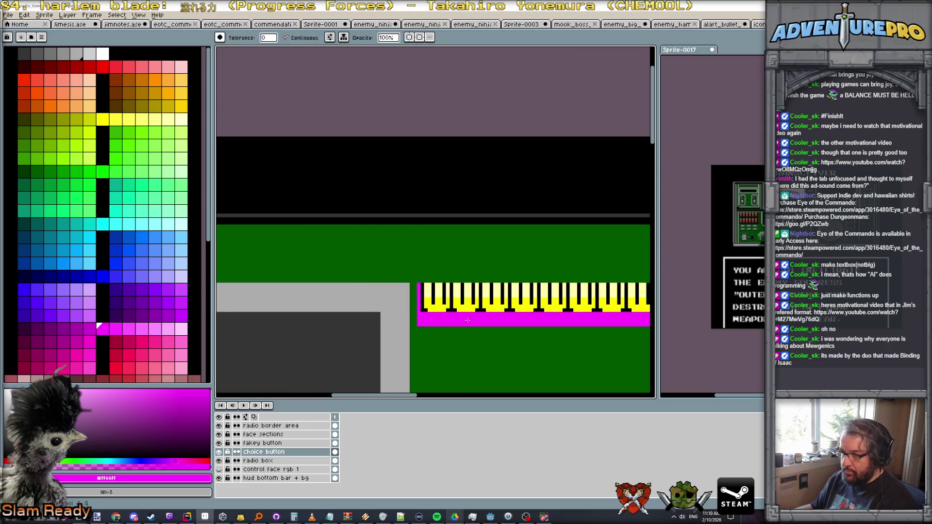
scroll(500, 323, "down", 2)
scroll(357, 281, "right", 2)
scroll(363, 258, "up", 1)
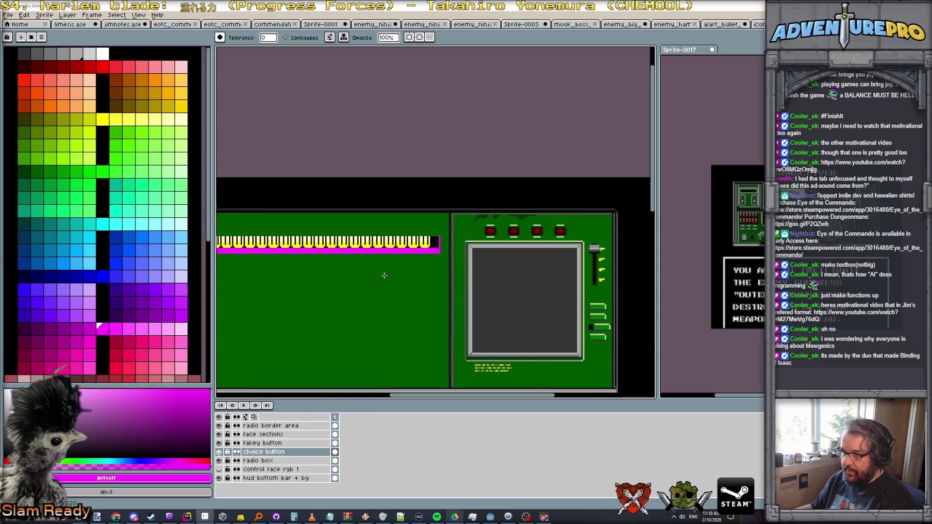
scroll(385, 276, "down", 1)
scroll(384, 271, "left", 2)
scroll(486, 227, "up", 1)
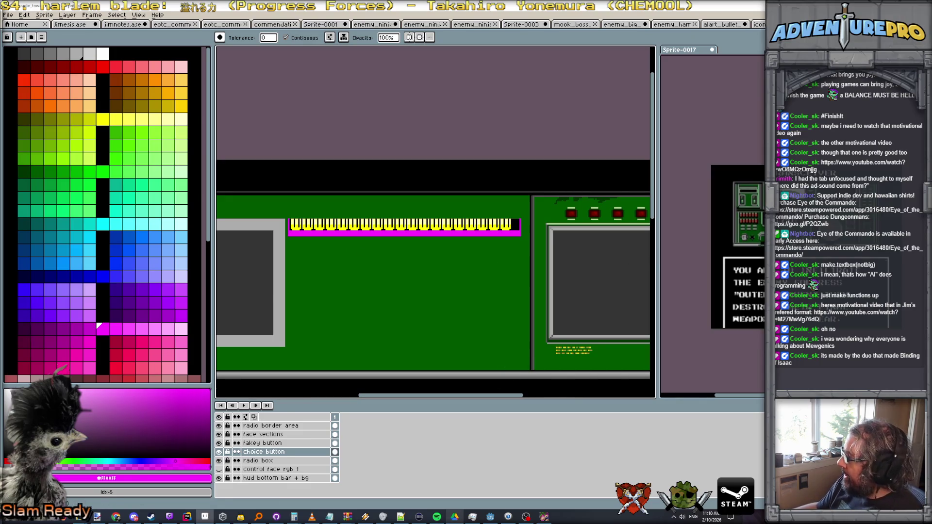
Nudge the key bar a few pixels right, make the radio box layer active and ready a marquee for the divider.
key("v")
left_click_drag(400, 234, 405, 234)
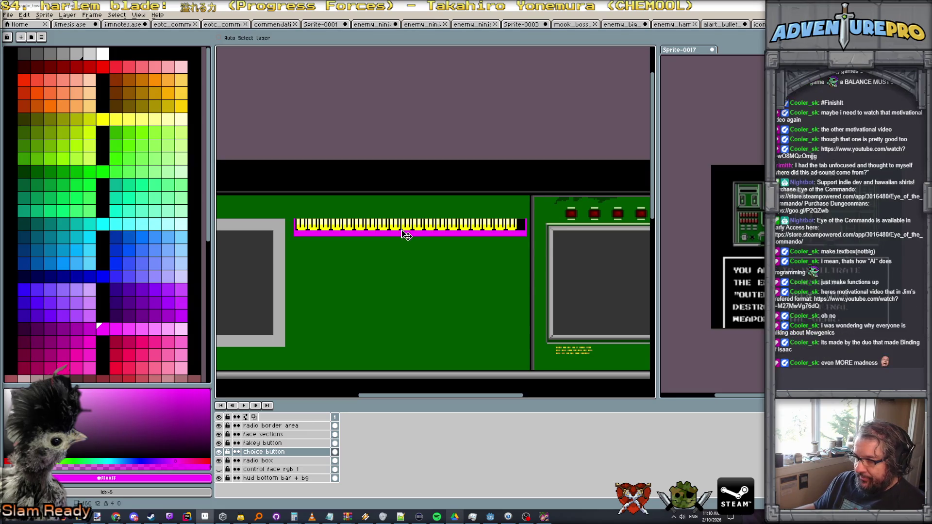
left_click_drag(406, 234, 408, 235)
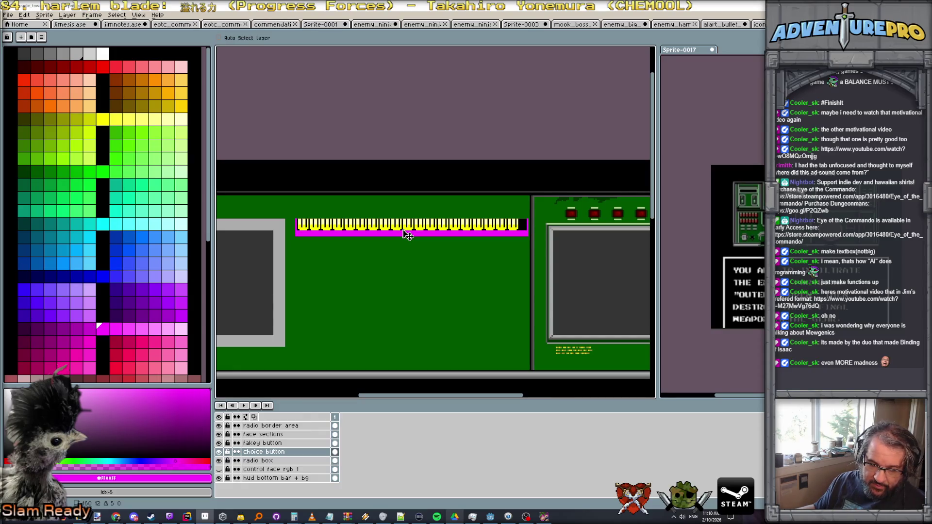
left_click(284, 462)
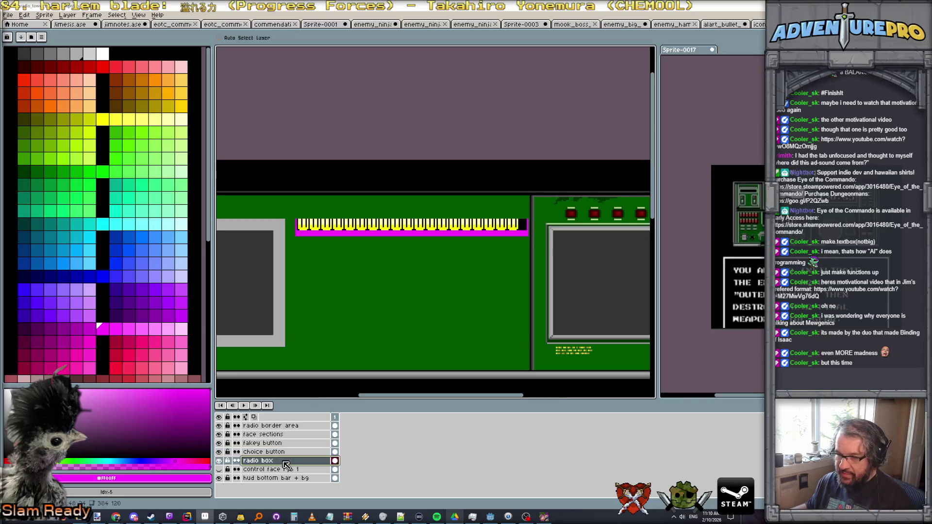
scroll(537, 210, "up", 1)
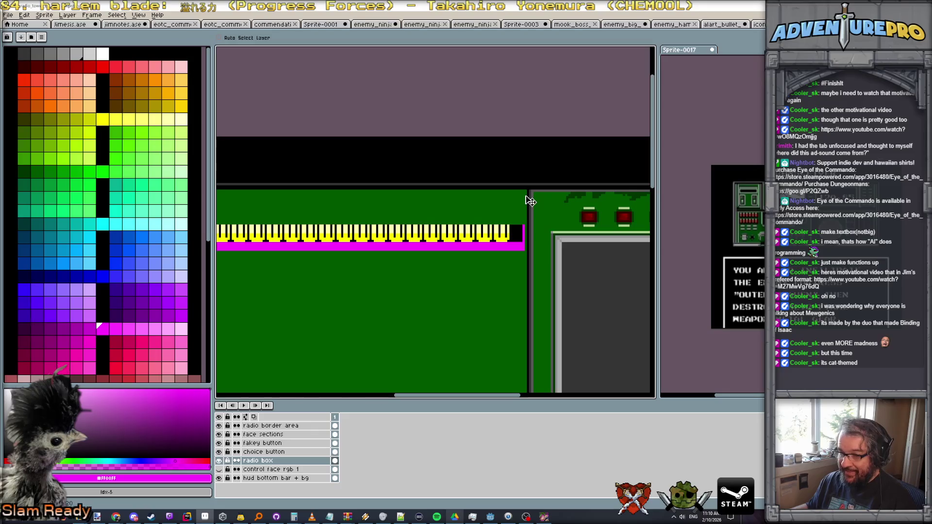
key("m")
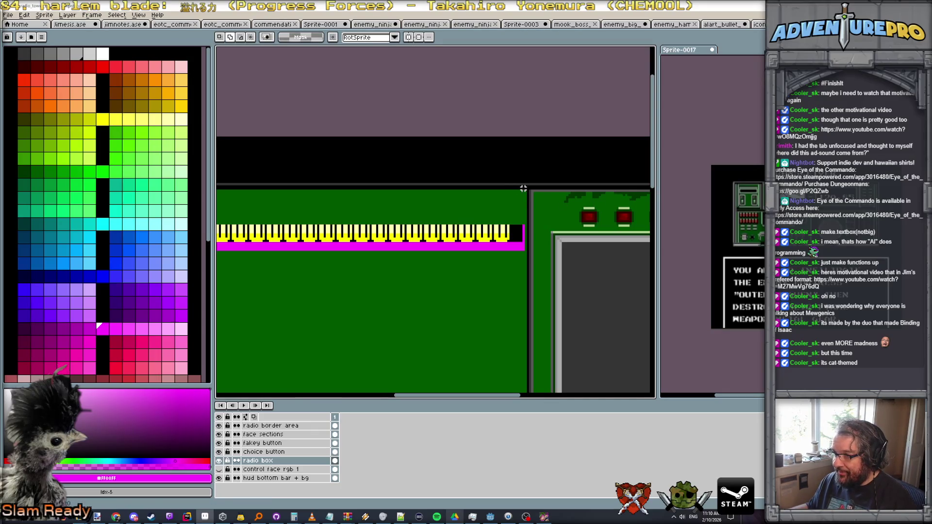
left_click_drag(525, 187, 532, 358)
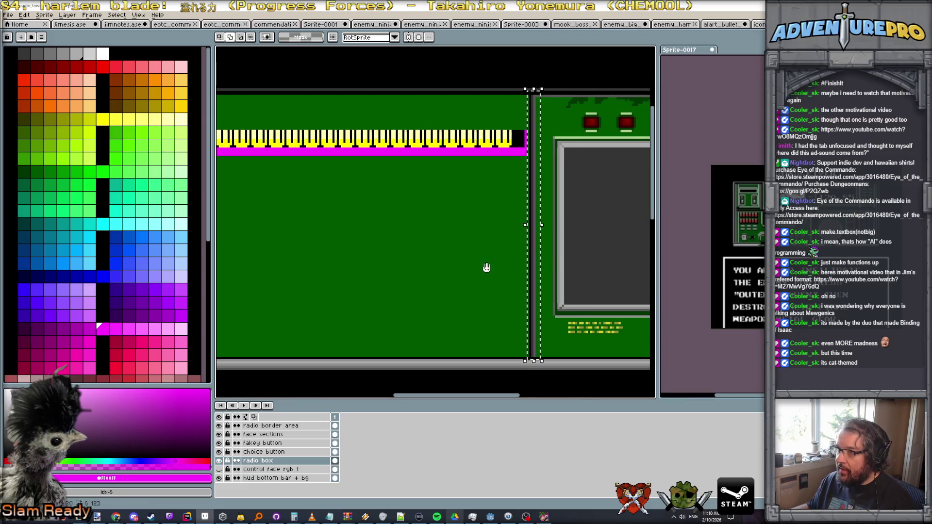
scroll(483, 266, "left", 5)
Paste the divider copy, move it to the panel's left edge at X 152, Y 20 and commit it.
key("ctrl+v")
left_click_drag(435, 241, 349, 241)
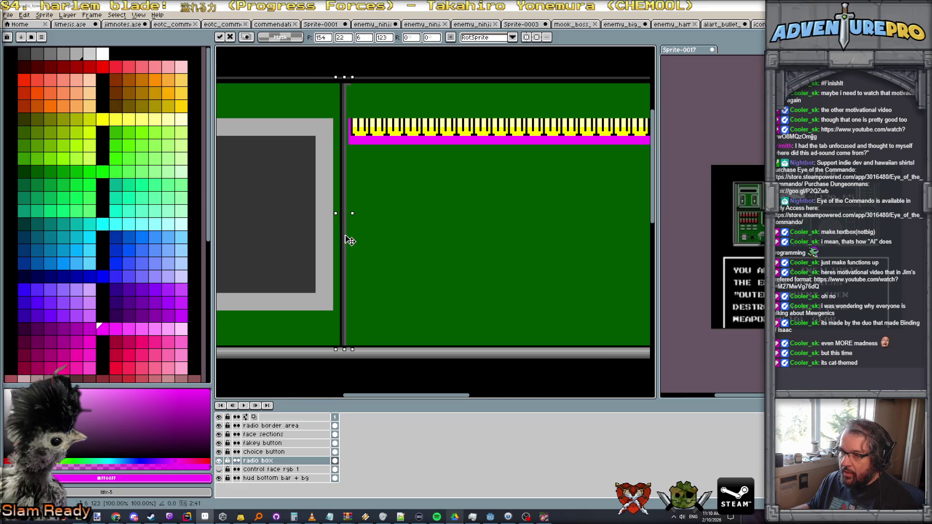
left_click_drag(349, 241, 350, 236)
key("Return")
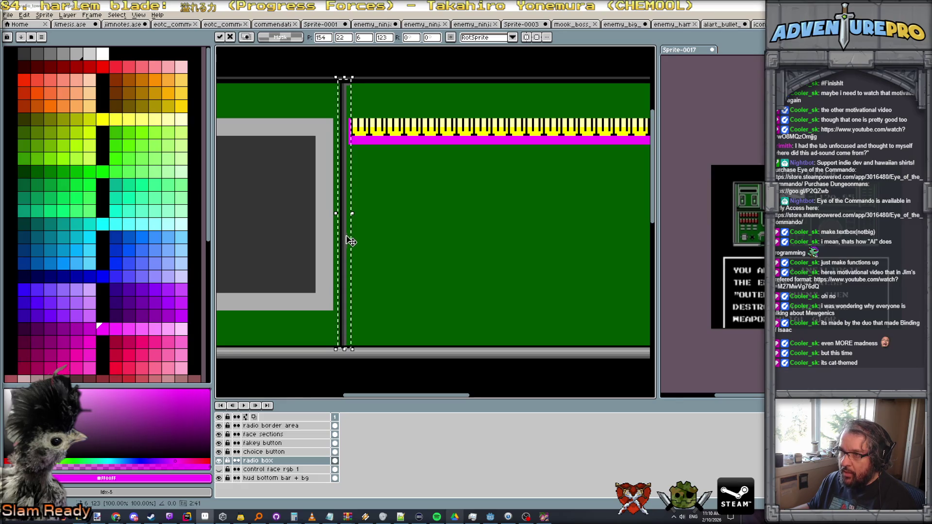
scroll(485, 209, "down", 2)
scroll(544, 206, "up", 1)
scroll(417, 172, "up", 2)
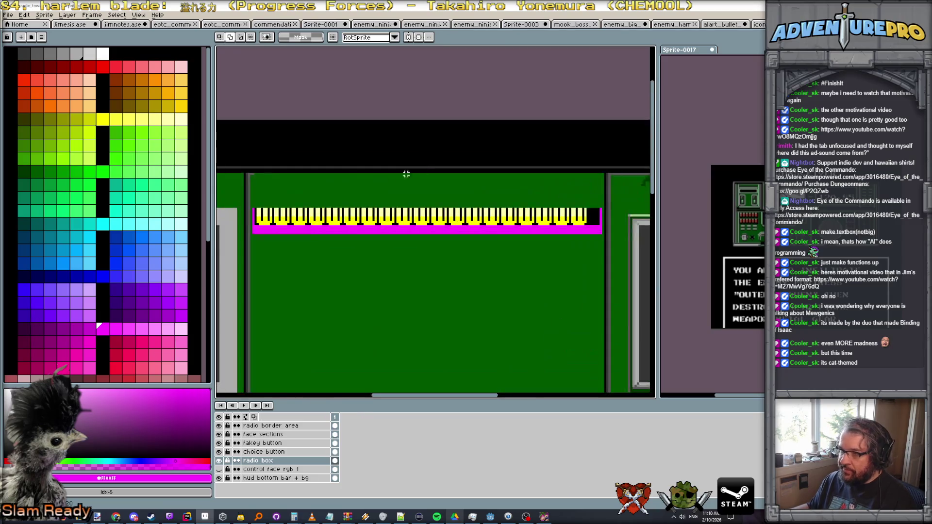
key("b")
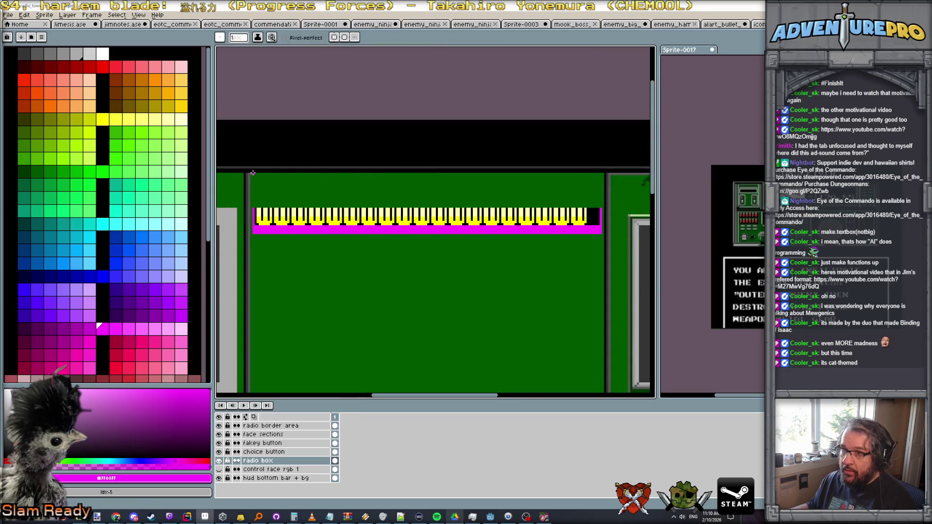
Draw a dark grey #575757 line along the panel's top edge and save the sprite.
left_click(253, 171, "alt")
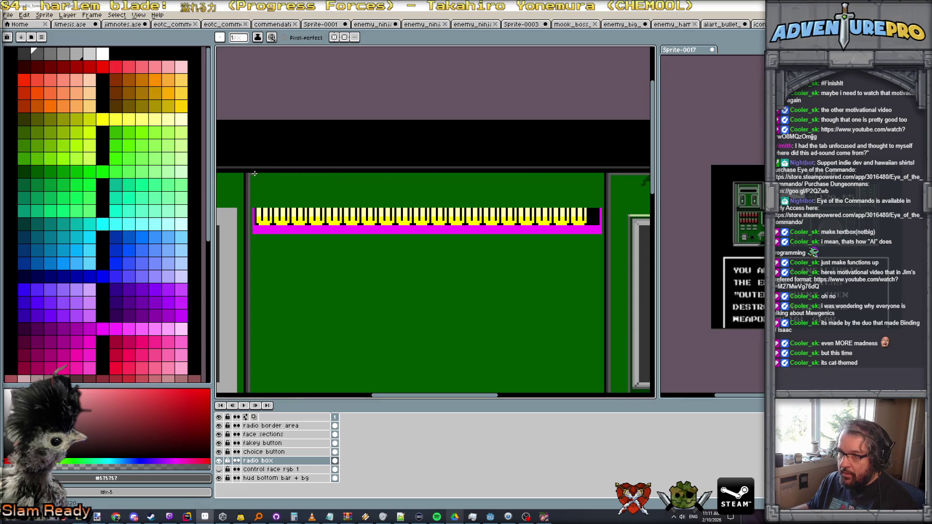
left_click_drag(262, 174, 602, 172)
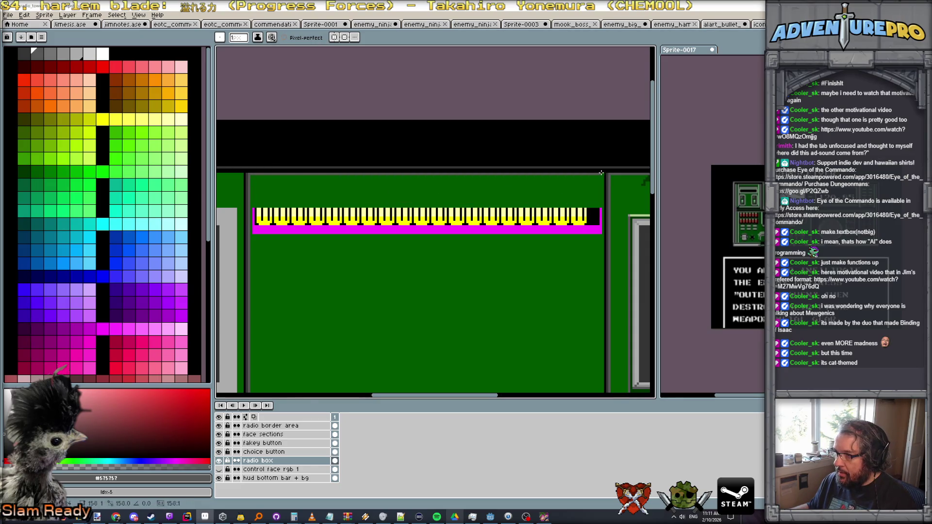
scroll(580, 209, "down", 3)
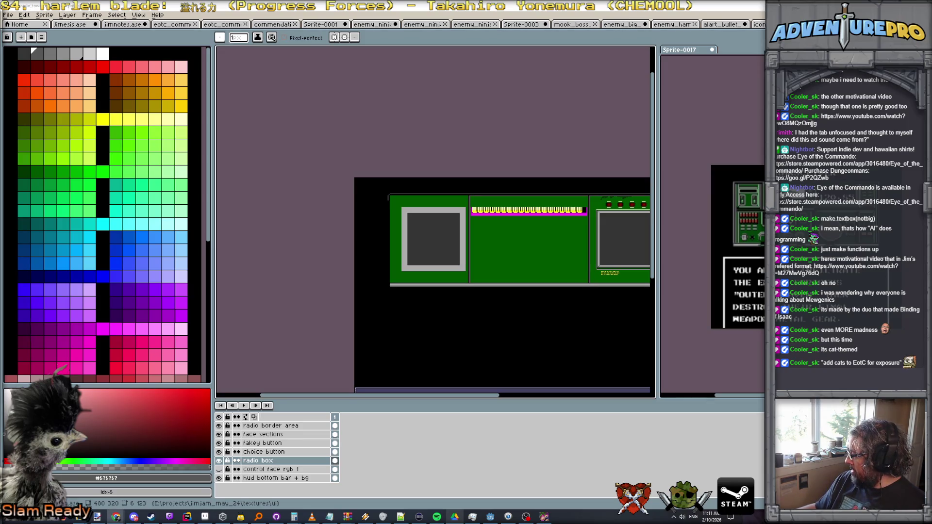
scroll(586, 237, "down", 1)
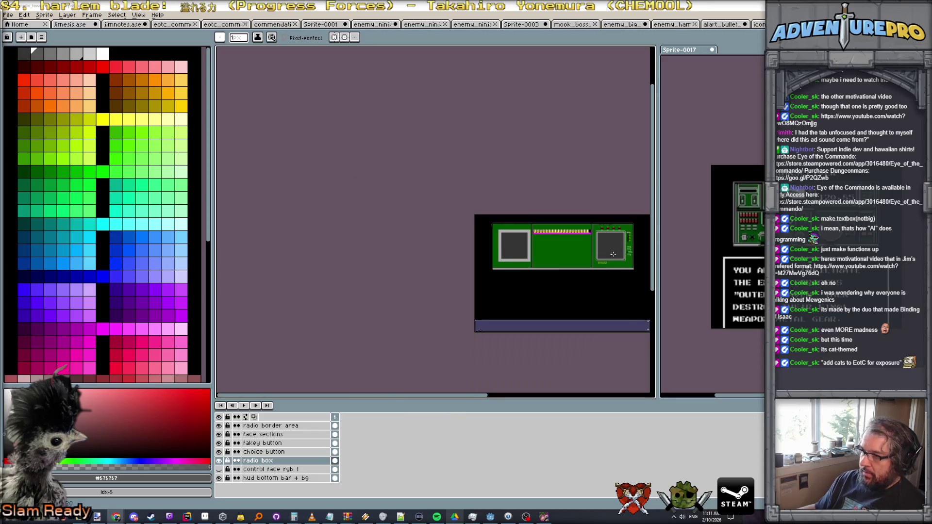
scroll(586, 237, "up", 2)
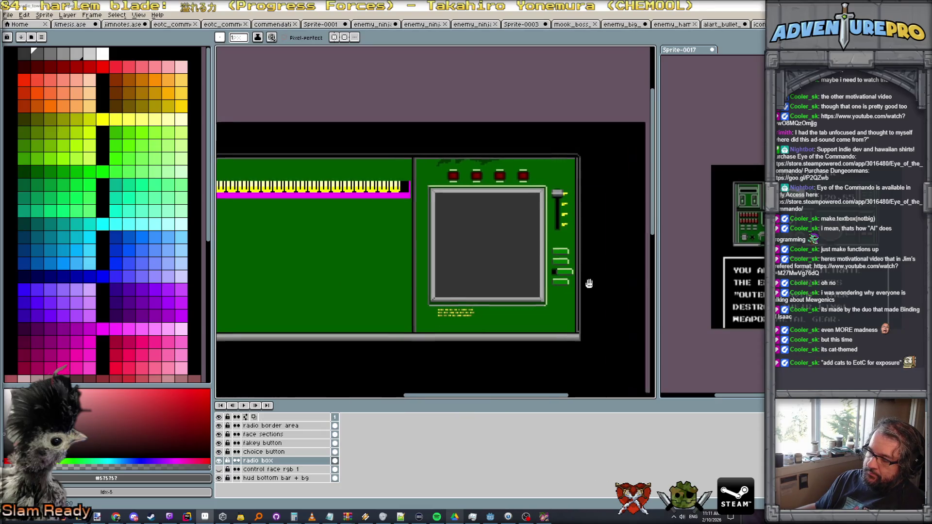
scroll(495, 279, "down", 1)
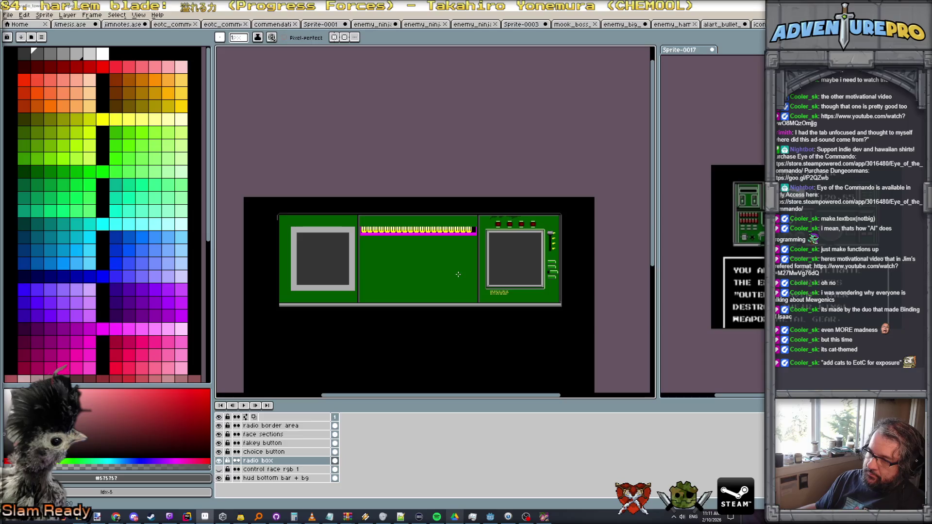
scroll(380, 265, "up", 1)
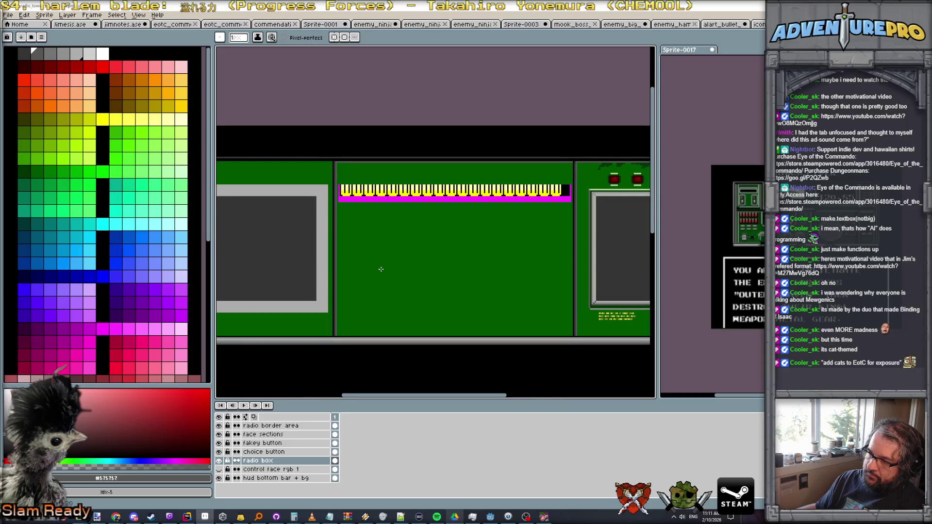
scroll(380, 270, "down", 1)
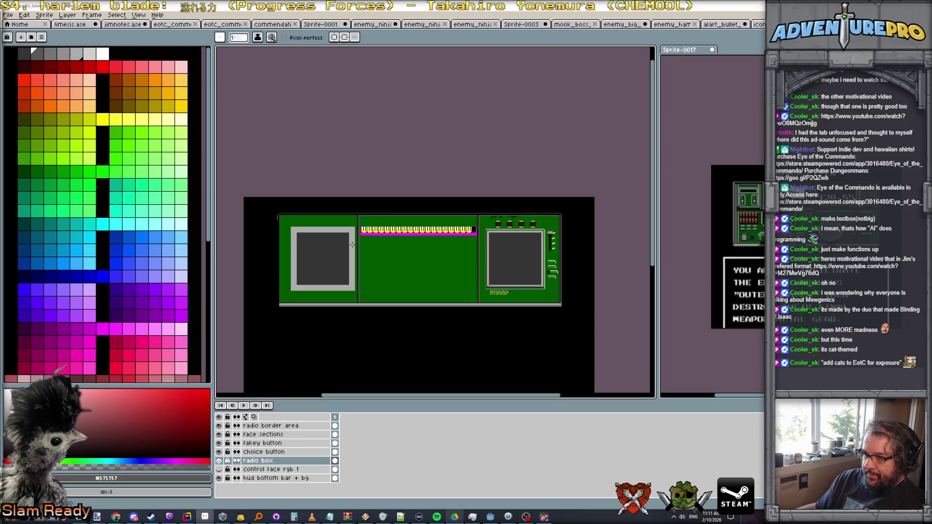
key("ctrl+s")
scroll(413, 223, "up", 1)
scroll(412, 223, "down", 1)
scroll(413, 223, "up", 1)
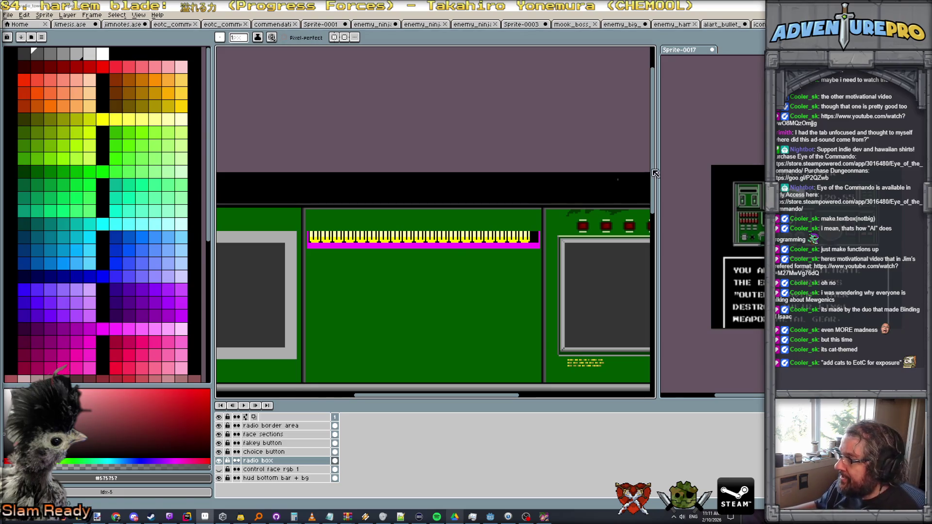
key("m")
scroll(345, 235, "up", 1)
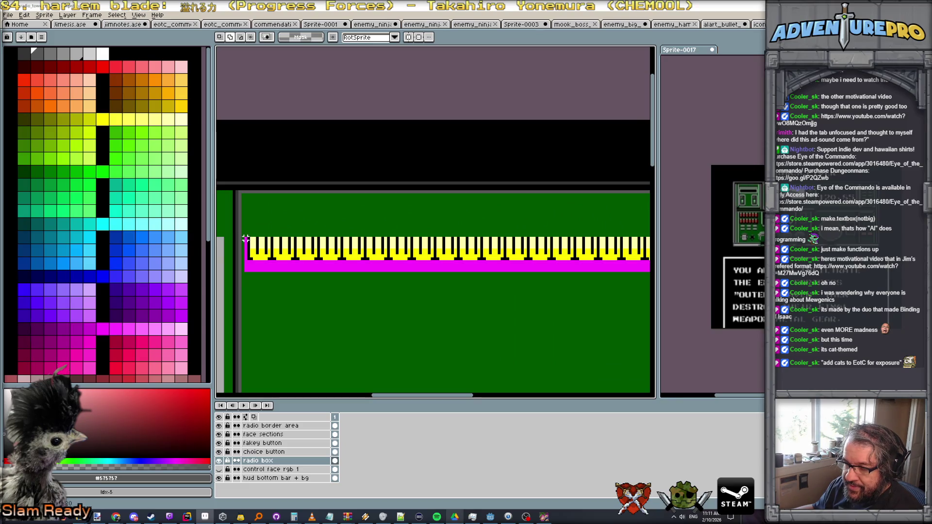
Create a new thin transparent sprite via File > New with the set width and height.
left_click(7, 15)
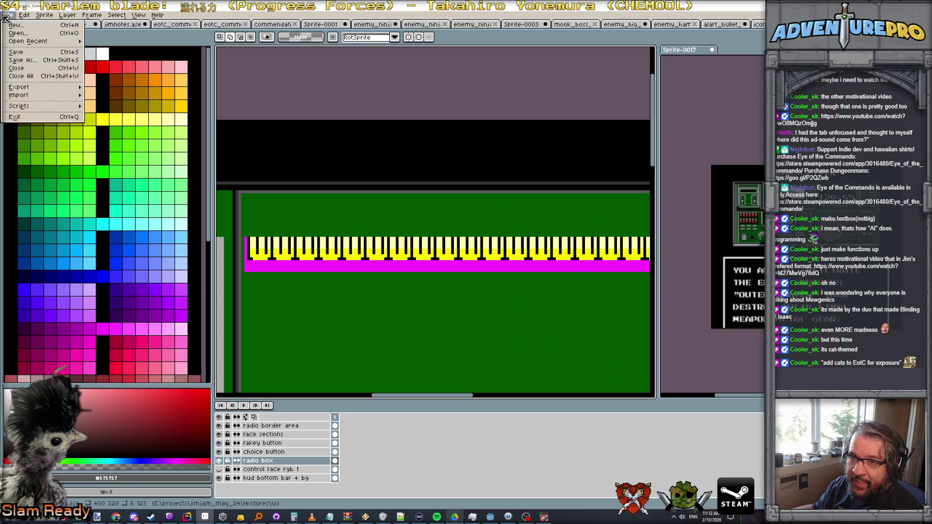
left_click(14, 26)
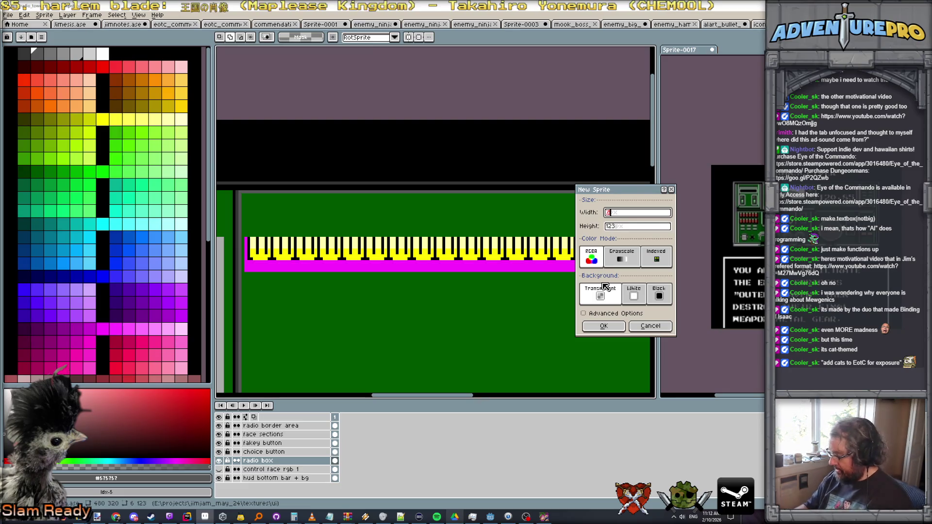
key("Tab")
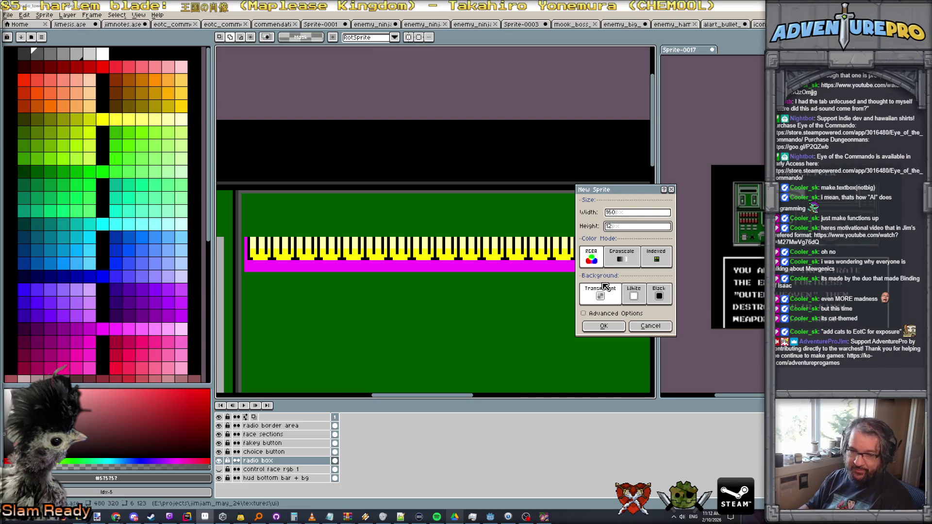
key("Return")
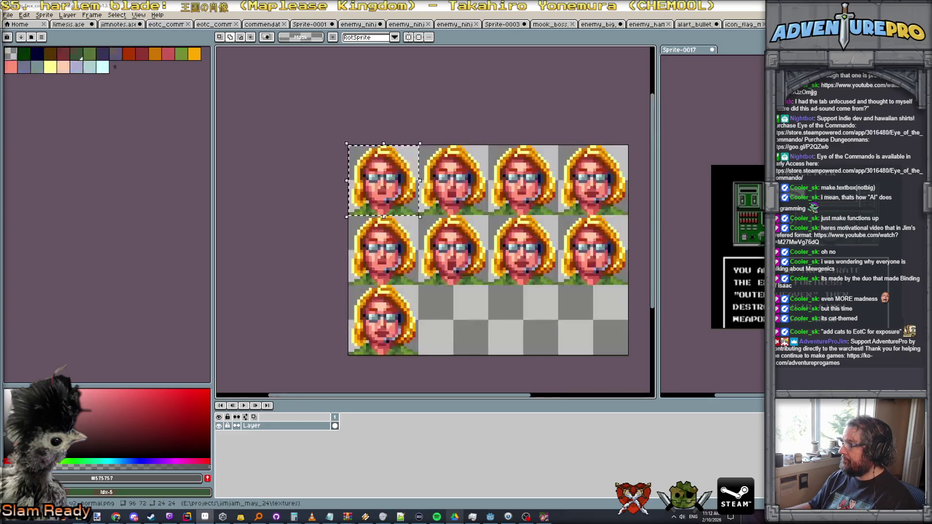
Cycle through the open sprites, closing one, back to the piano-key panel sprite.
key("ctrl+Tab")
key("ctrl+Tab")
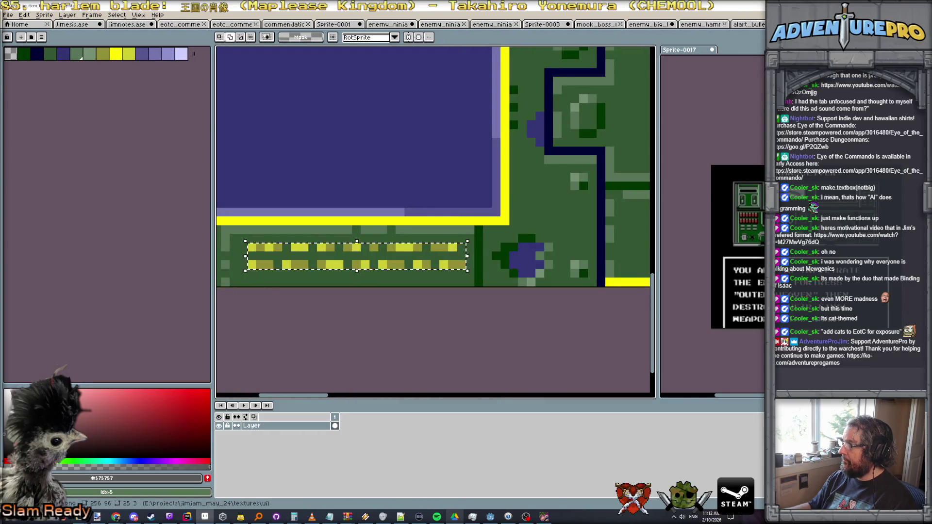
key("ctrl+Tab")
key("ctrl+Tab")
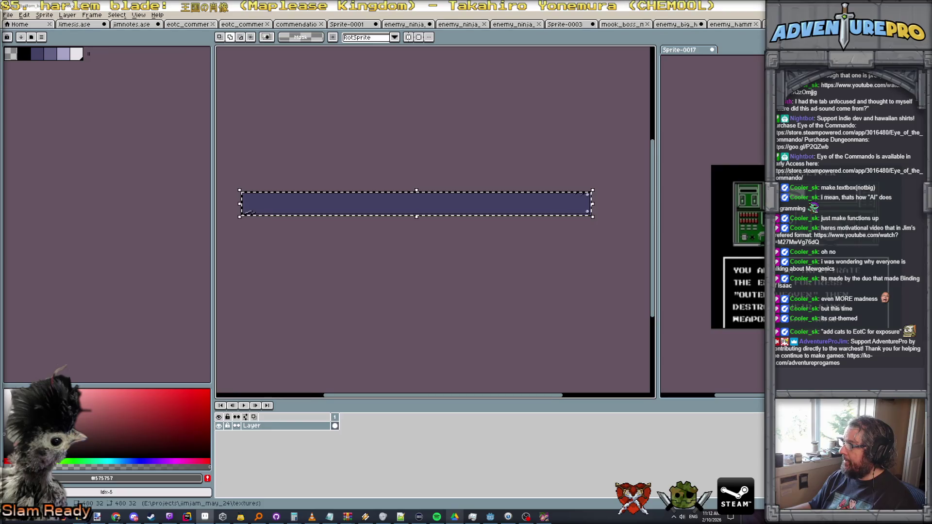
key("ctrl+w")
key("ctrl+Tab")
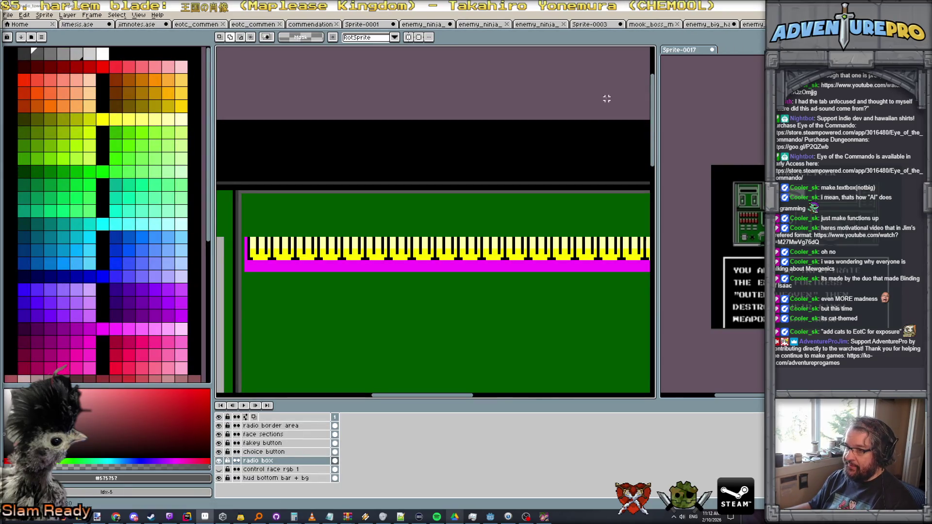
scroll(298, 231, "up", 1)
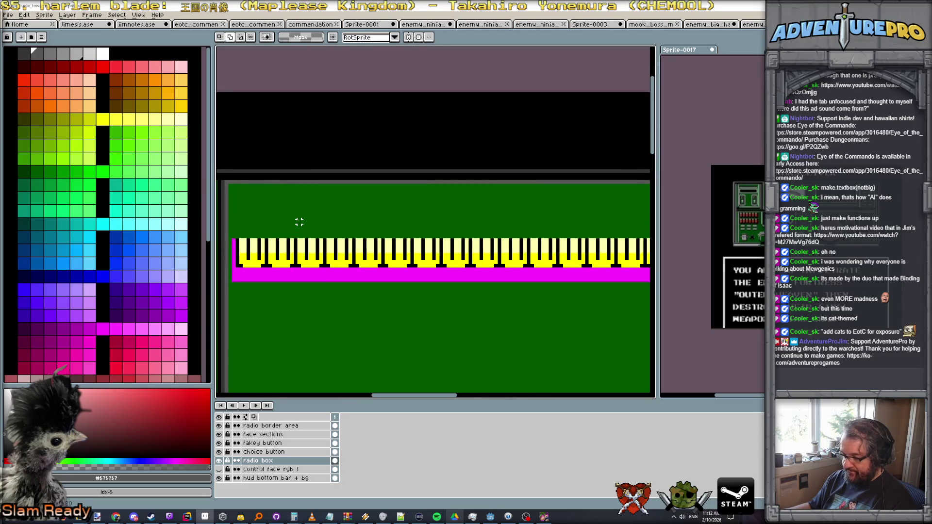
scroll(298, 222, "down", 1)
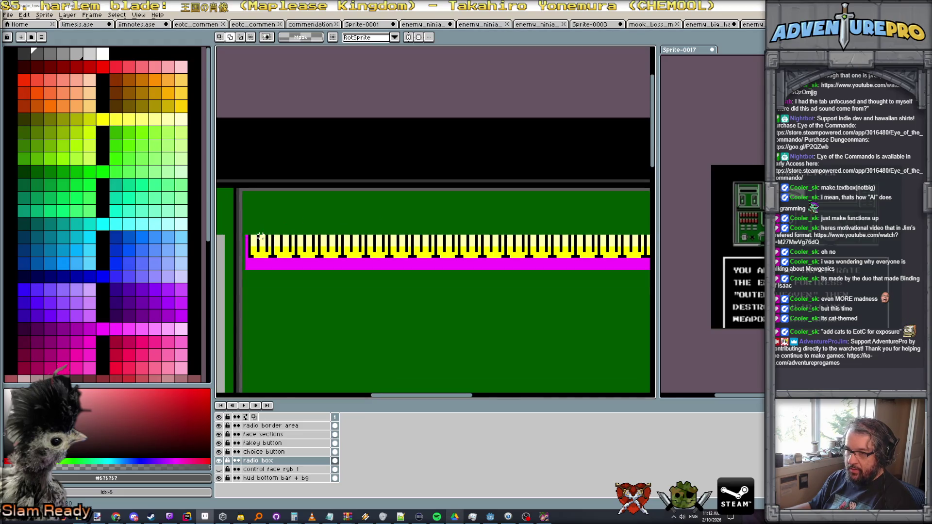
scroll(248, 232, "up", 1)
key("b")
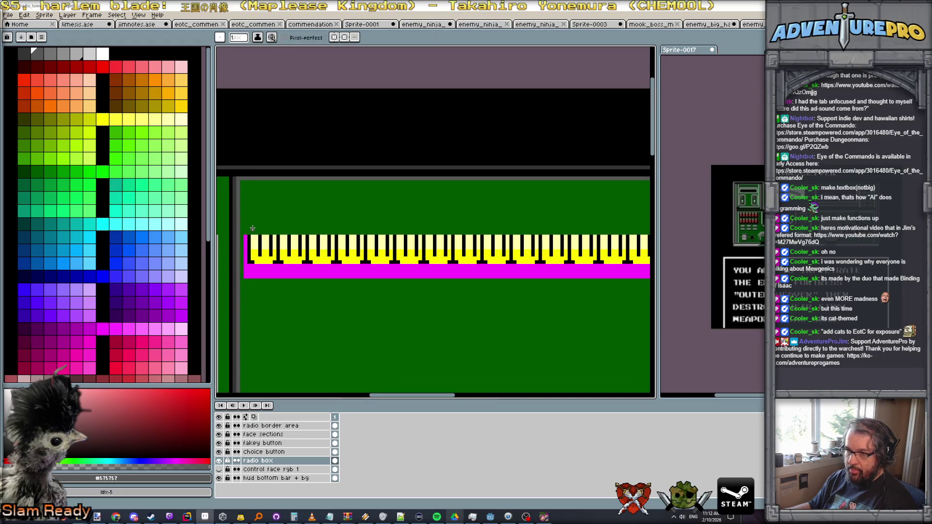
Load the gen512_eotc palette, pick dark green and flood-fill the new strip sprite with it.
key("ctrl+alt+n")
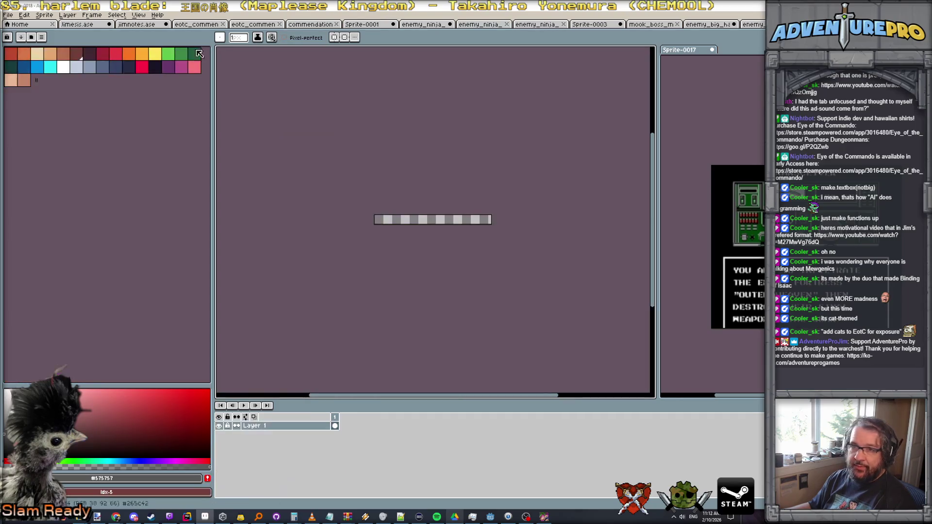
left_click(33, 37)
scroll(87, 228, "down", 3)
scroll(83, 277, "down", 2)
left_click(82, 316)
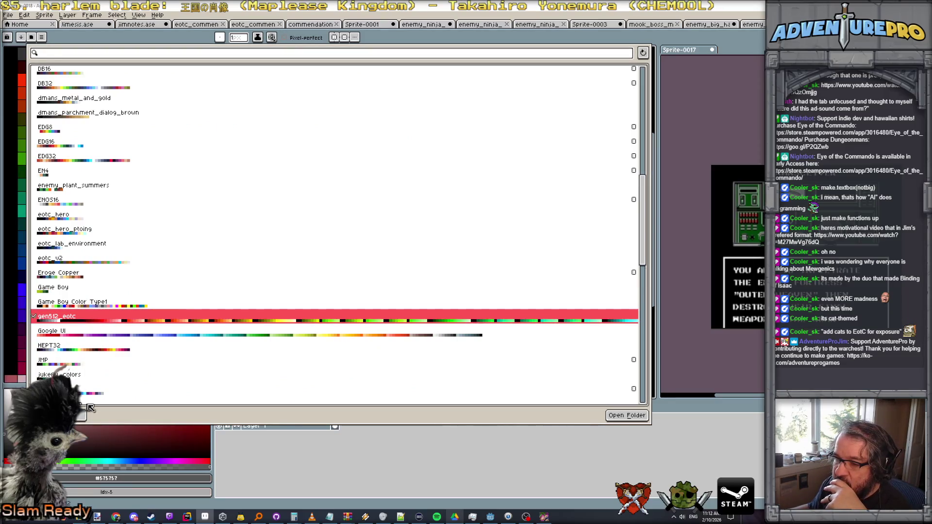
key("Escape")
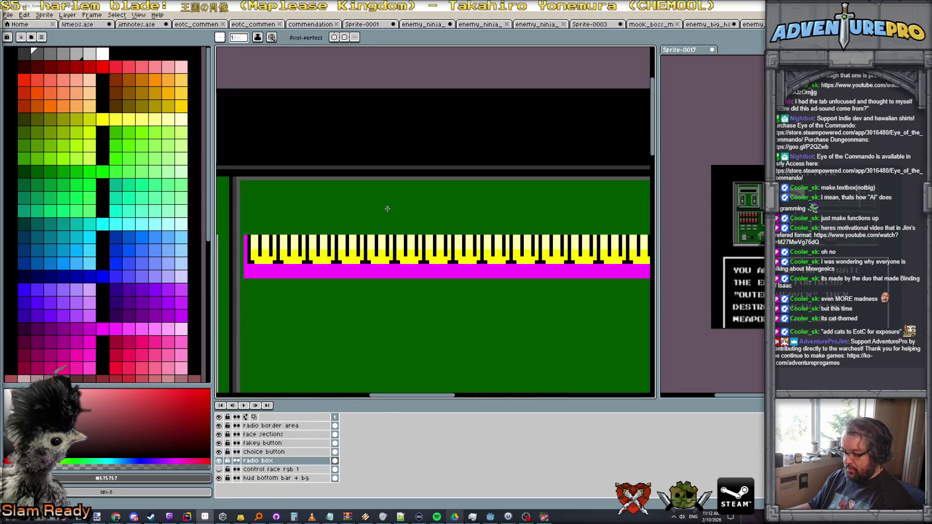
left_click(33, 169)
key("ctrl+Tab")
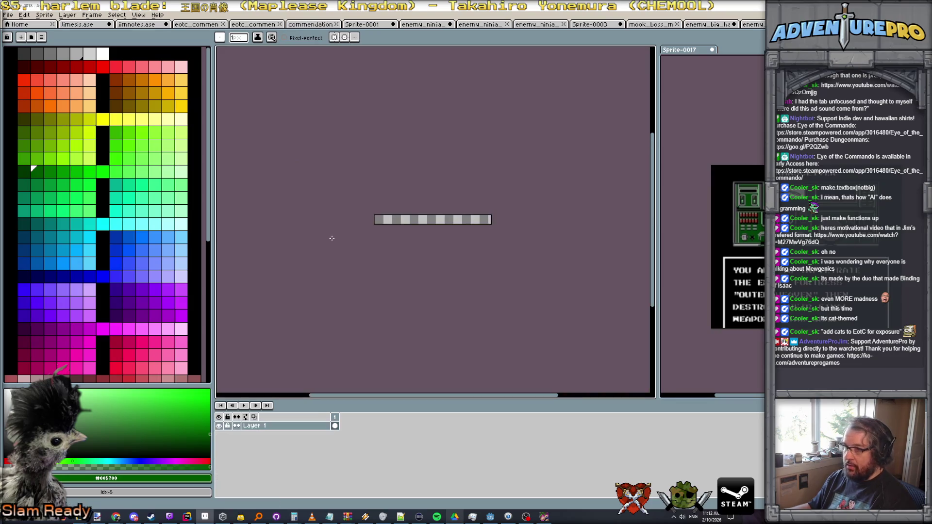
scroll(414, 216, "up", 2)
key("g")
left_click(385, 221)
scroll(385, 221, "down", 1)
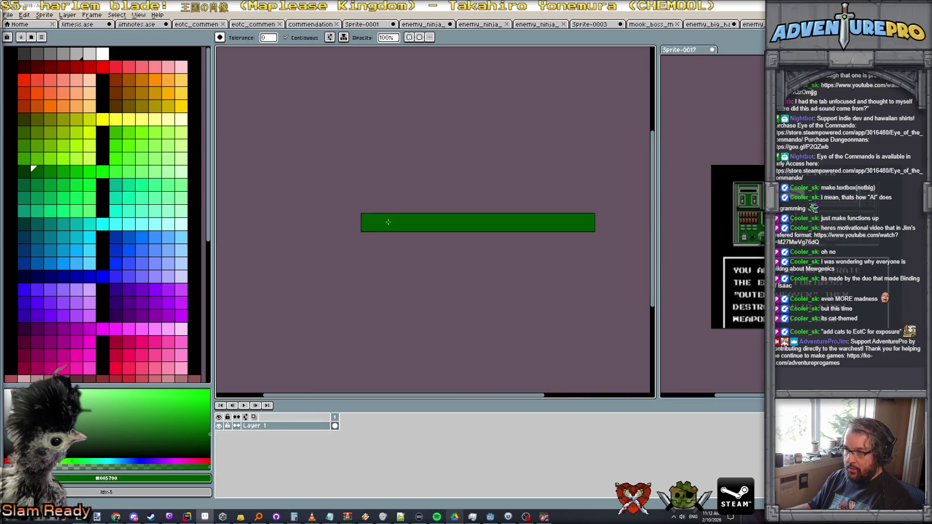
scroll(386, 221, "down", 1)
Try a black fill twice and undo it, then place a black pixel on the strip with the Pencil.
key("ctrl+shift+Tab")
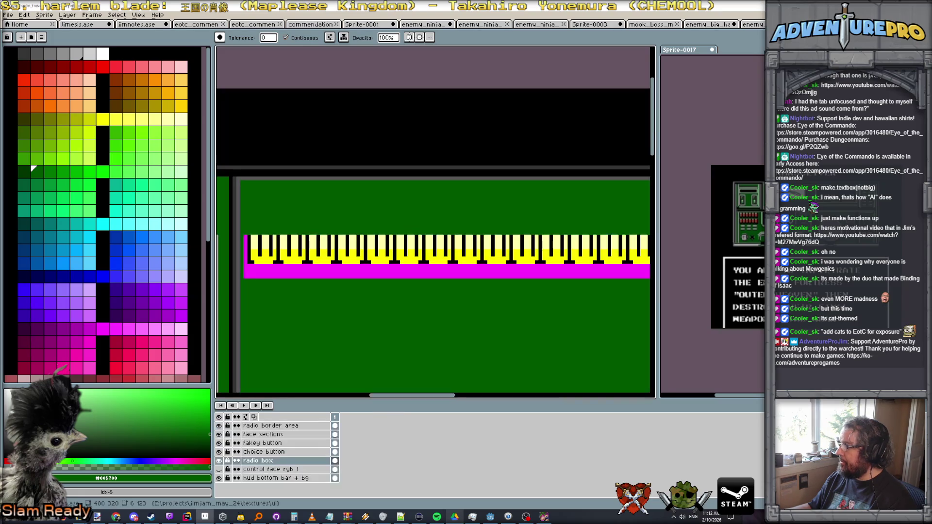
scroll(338, 257, "up", 1)
scroll(338, 257, "up", 1)
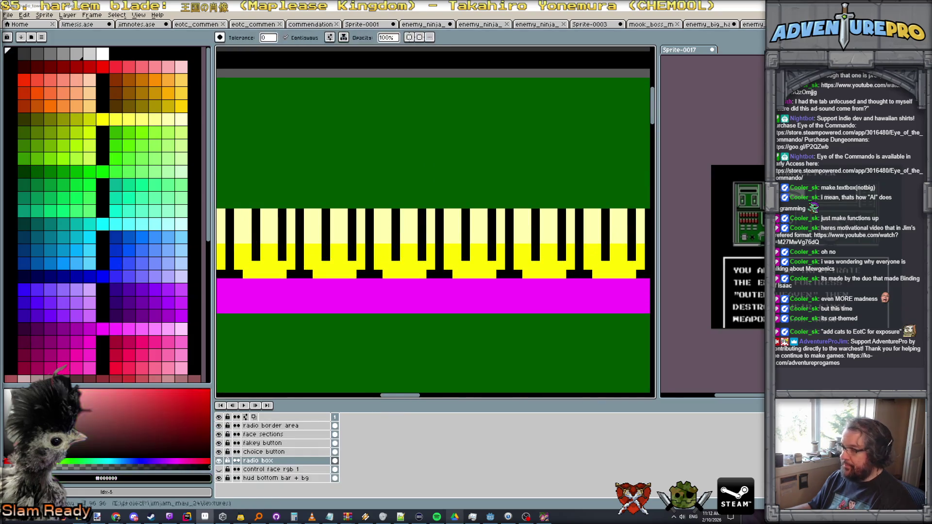
key("ctrl+Tab")
scroll(422, 225, "up", 2)
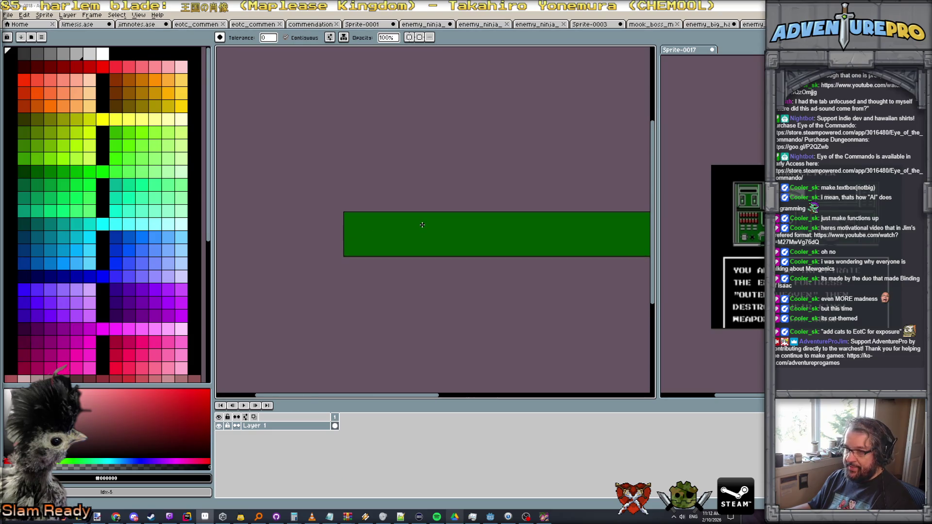
scroll(382, 220, "up", 1)
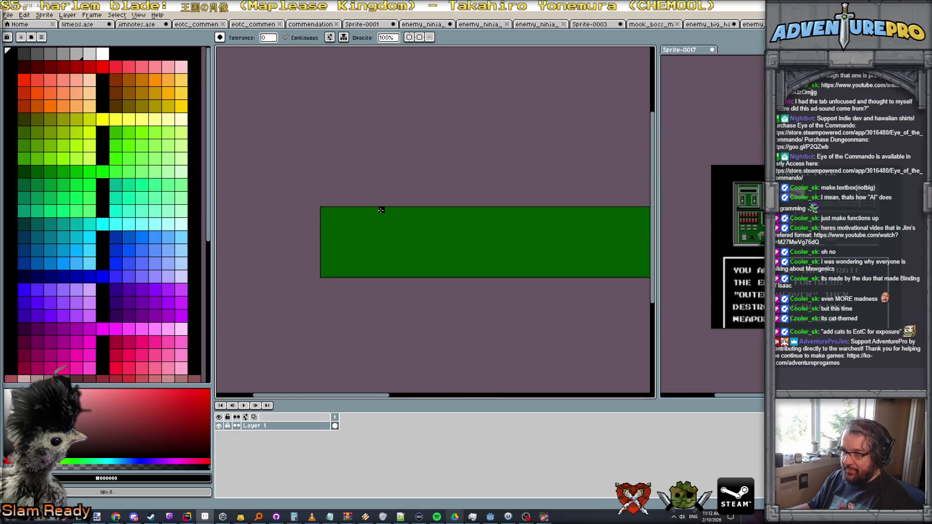
left_click(382, 218)
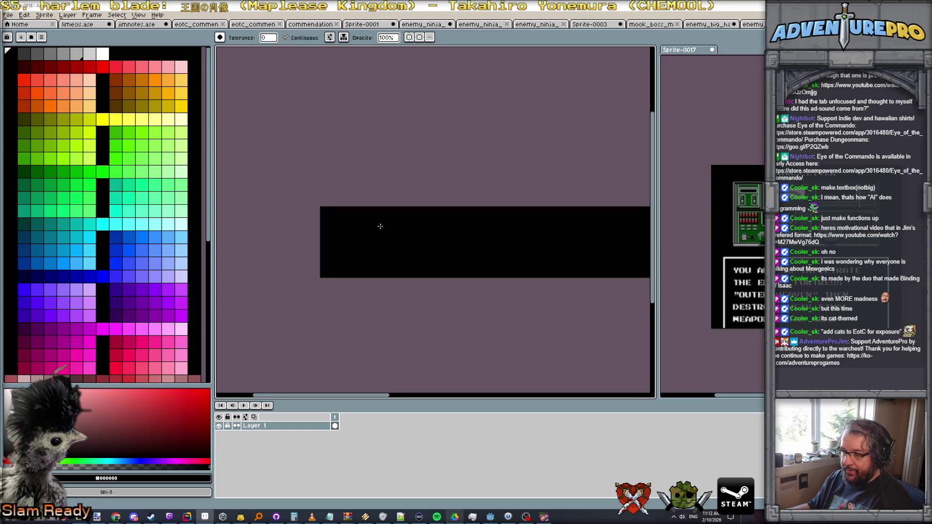
key("ctrl+z")
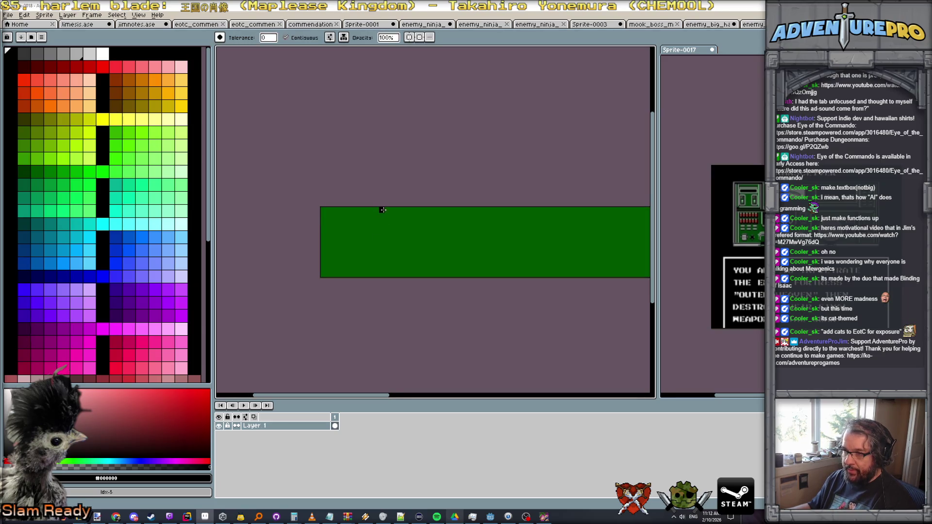
left_click(382, 221)
key("ctrl+z")
key("b")
left_click(382, 233)
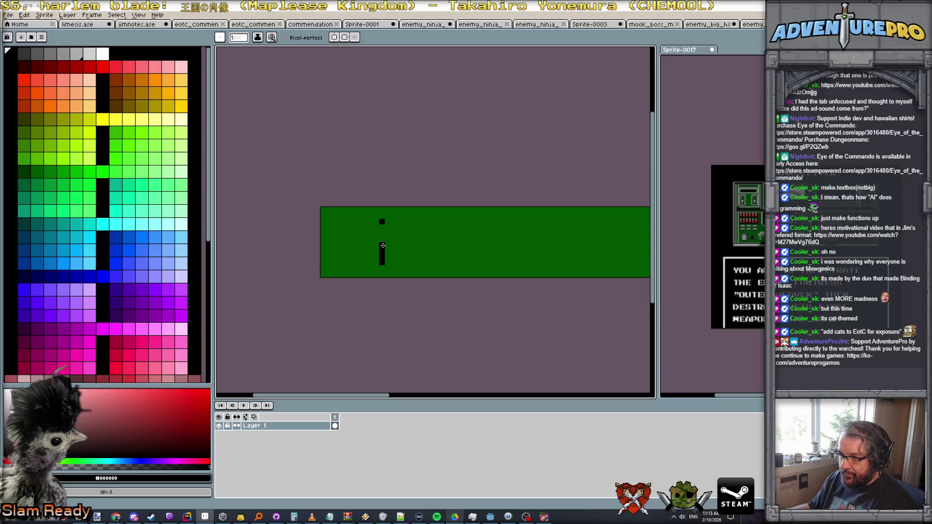
scroll(383, 221, "up", 1)
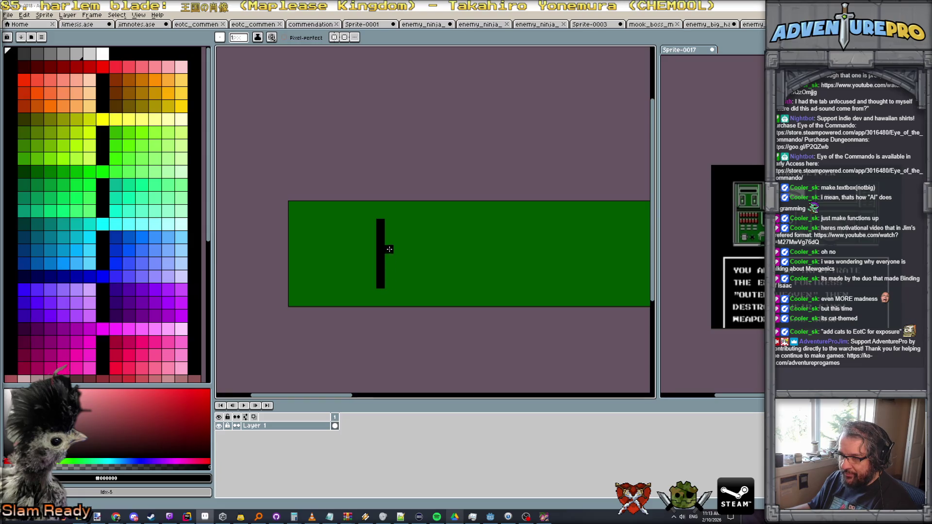
scroll(394, 230, "down", 1)
scroll(395, 235, "down", 1)
scroll(379, 251, "down", 1)
scroll(328, 264, "down", 1)
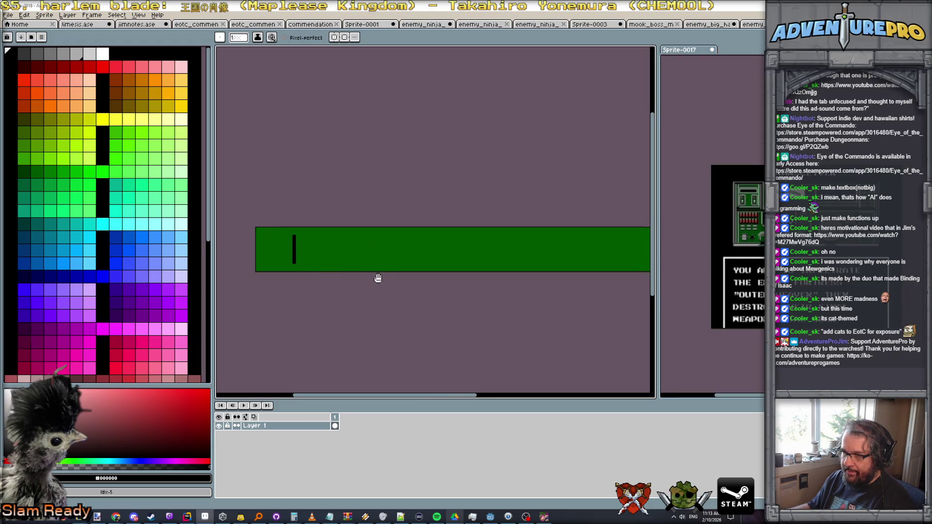
scroll(286, 272, "down", 1)
scroll(463, 257, "down", 1)
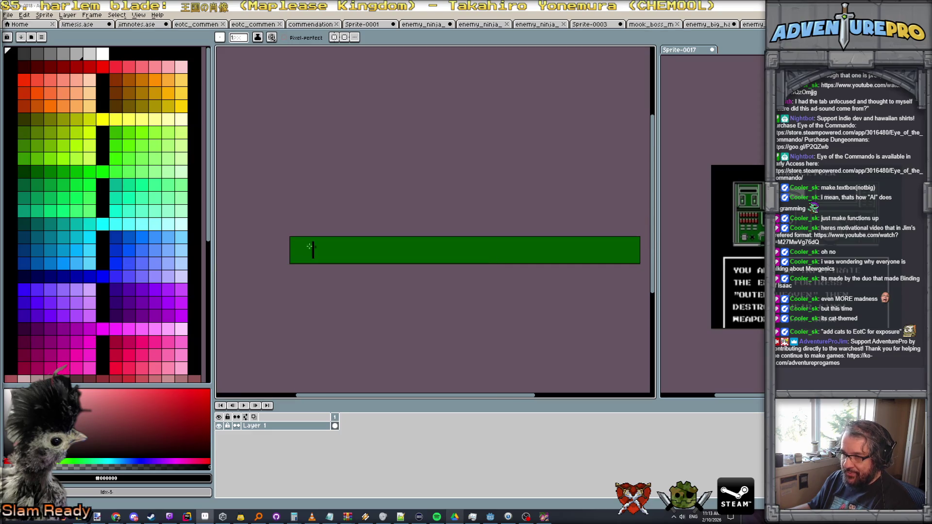
Draw black lines along the bar's top and bottom and fill the enclosed interior black.
left_click_drag(313, 243, 638, 241)
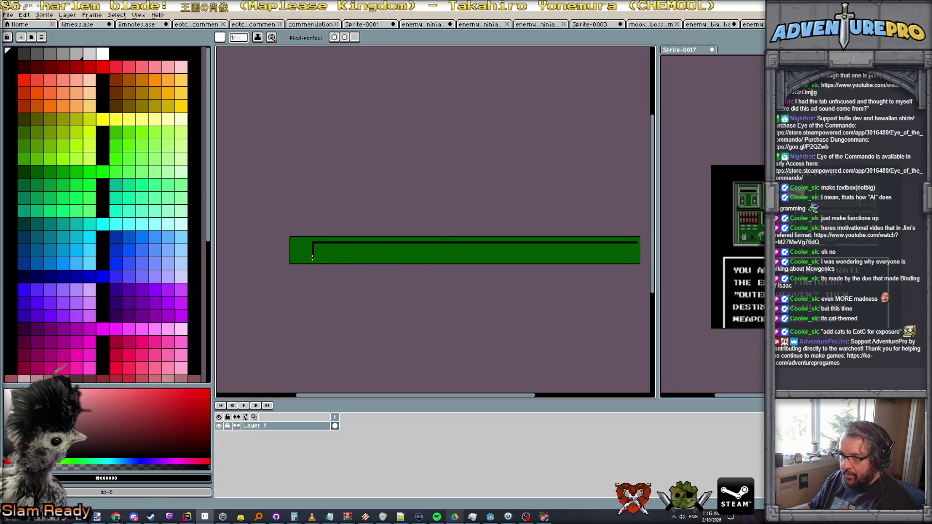
left_click_drag(314, 257, 635, 259)
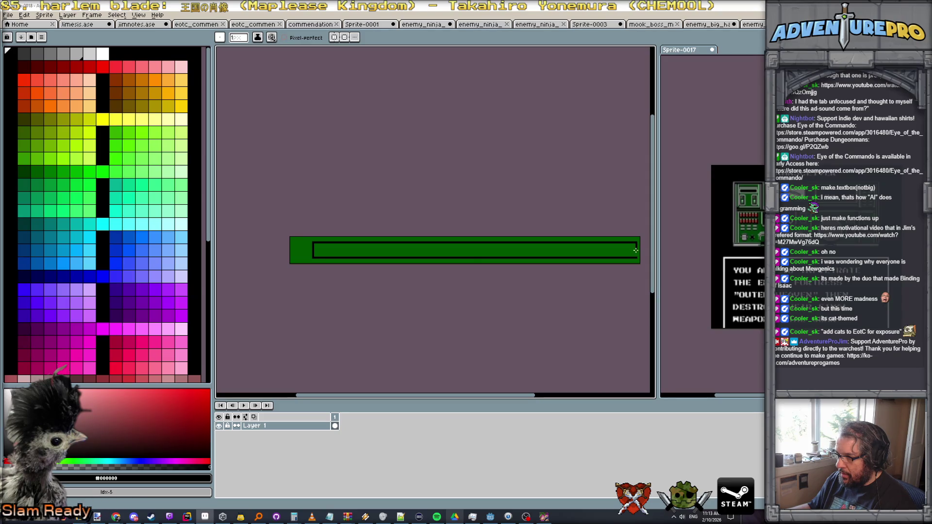
key("g")
left_click(357, 253)
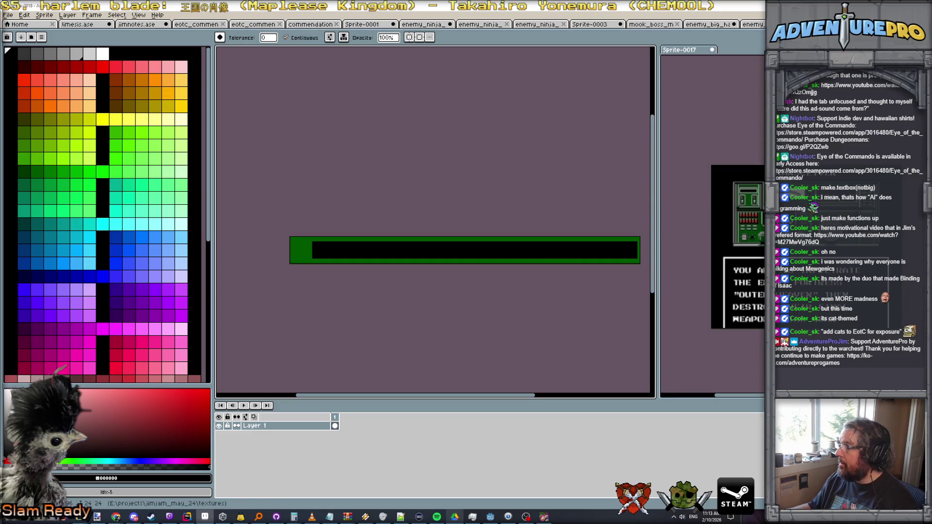
key("ctrl+Tab")
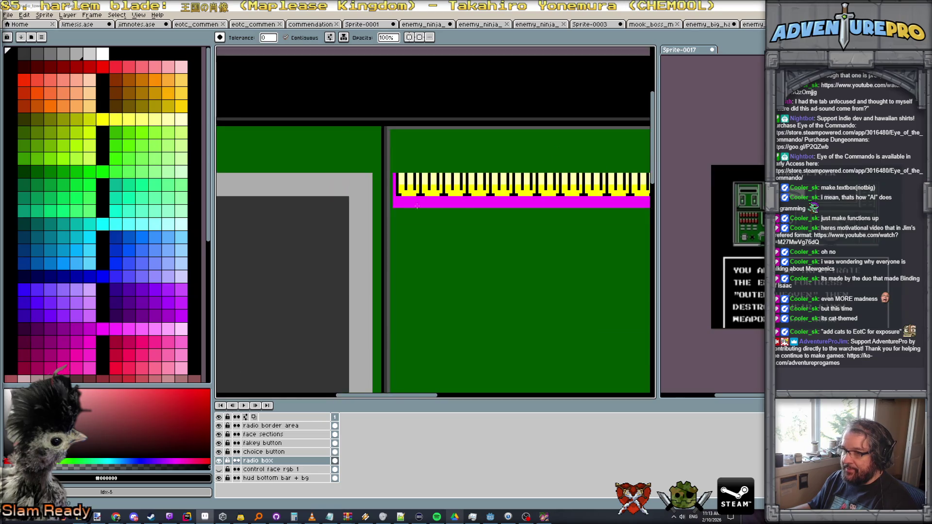
scroll(363, 194, "up", 1)
Sample dark grey #343434 from the radio box sprite and line the bar interior's bottom edge with it.
left_click(355, 194, "alt")
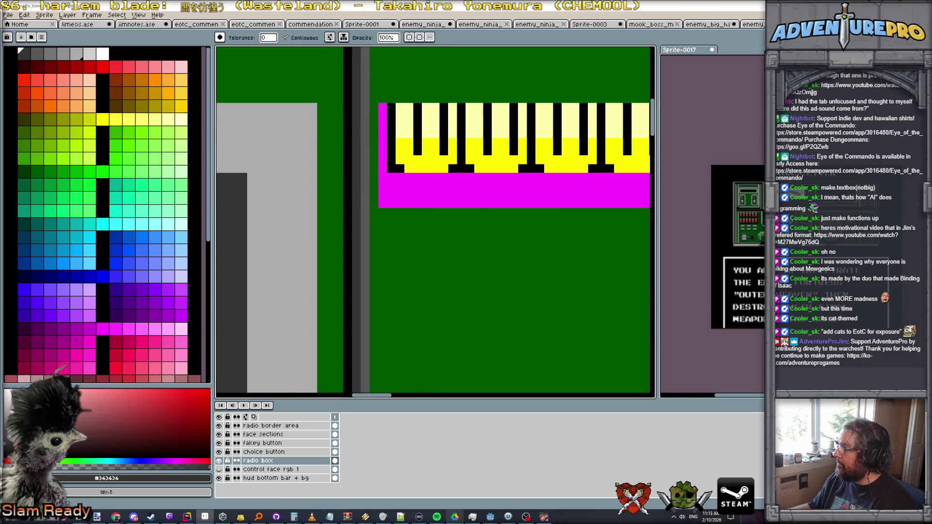
key("ctrl+Tab")
scroll(394, 251, "up", 1)
scroll(393, 250, "down", 1)
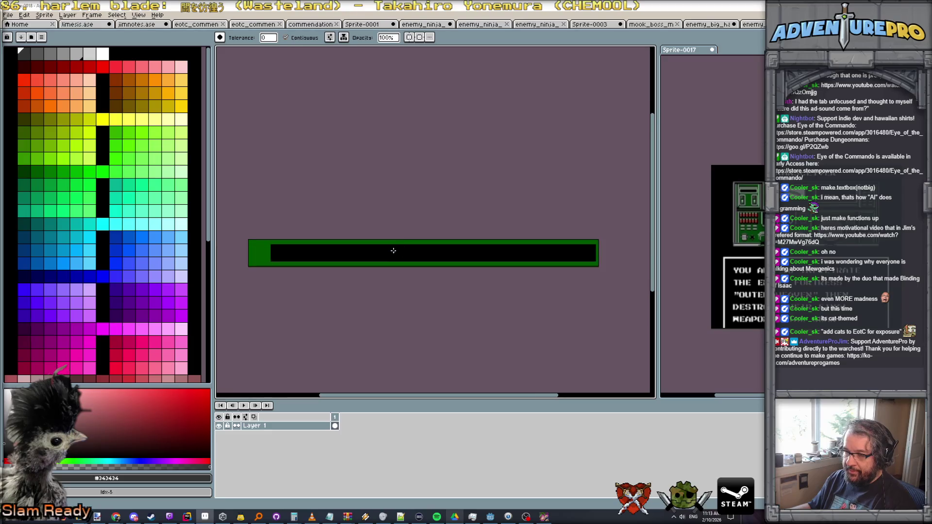
scroll(269, 259, "up", 1)
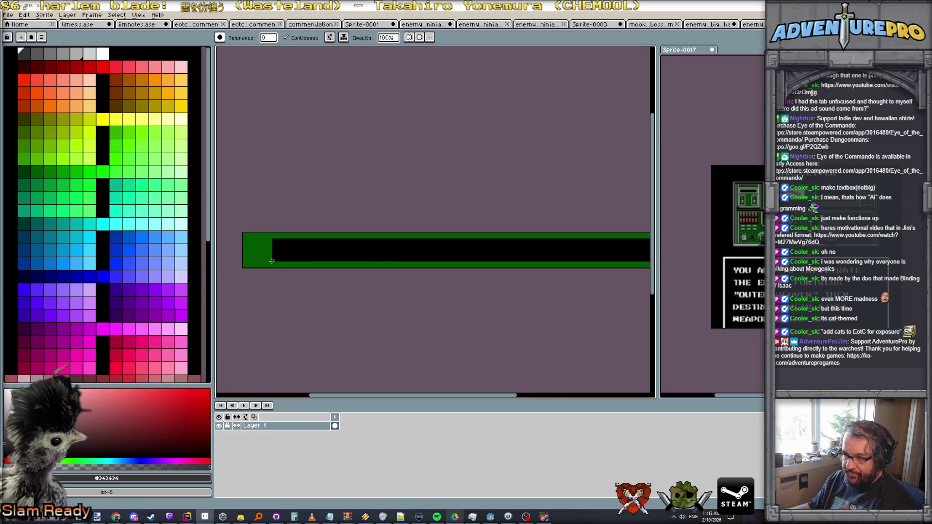
key("b")
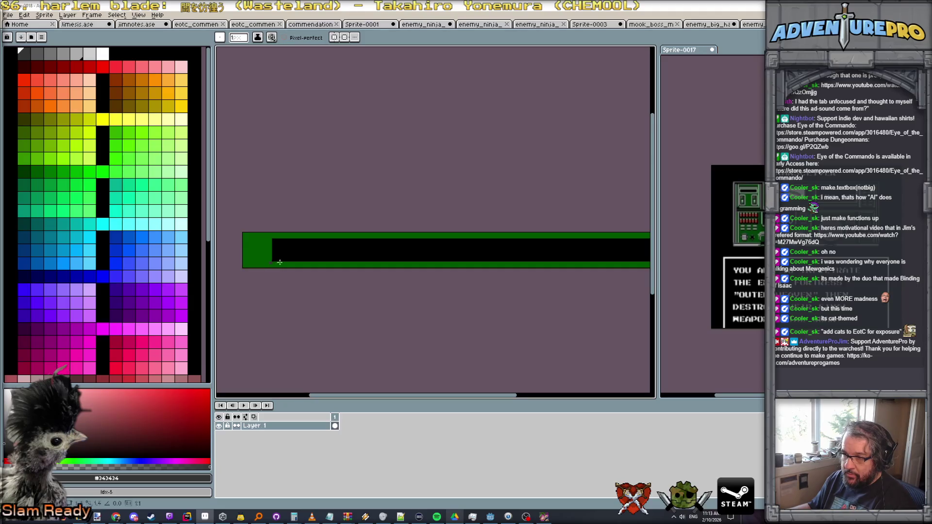
left_click_drag(273, 261, 439, 261)
left_click_drag(611, 260, 432, 264)
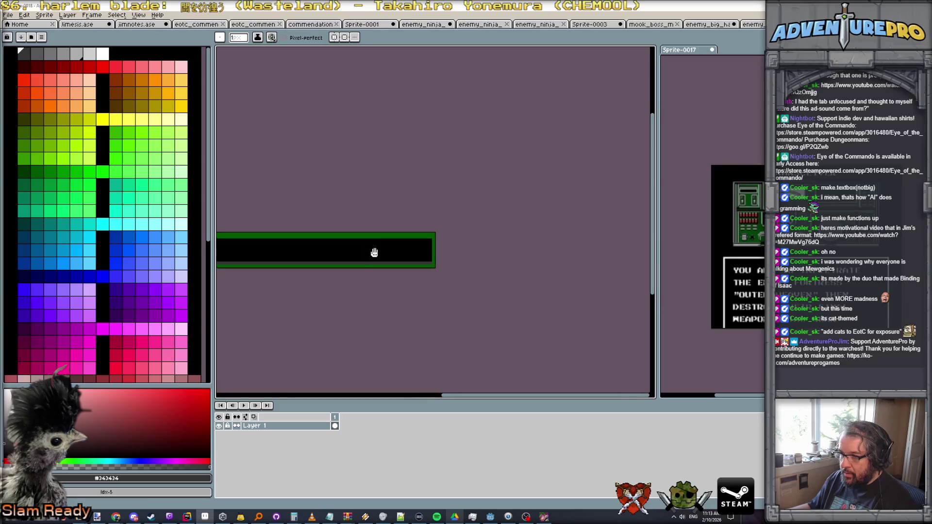
scroll(369, 252, "down", 1)
Draw a dark grey edge down the interior's left side, then return to the radio box sprite.
left_click_drag(364, 251, 499, 250)
scroll(292, 253, "up", 1)
scroll(267, 254, "up", 1)
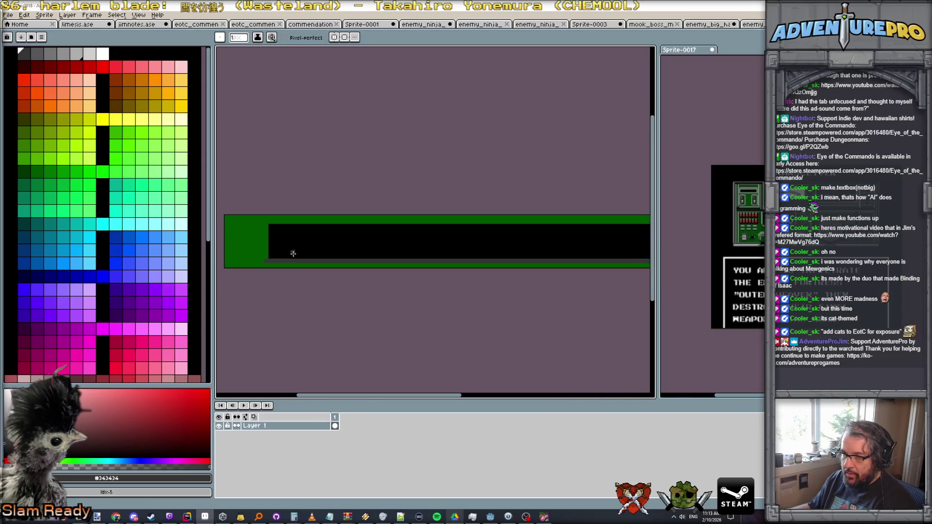
left_click(36, 53)
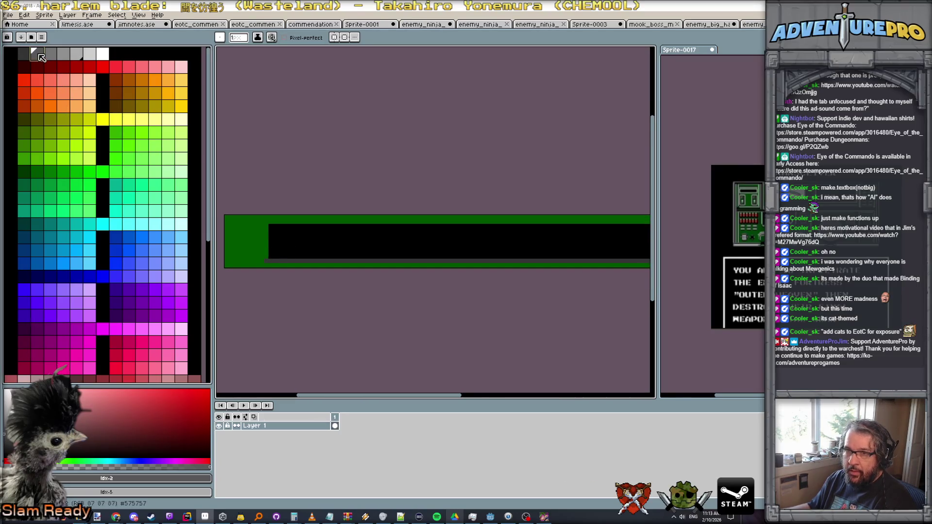
left_click_drag(266, 257, 265, 239)
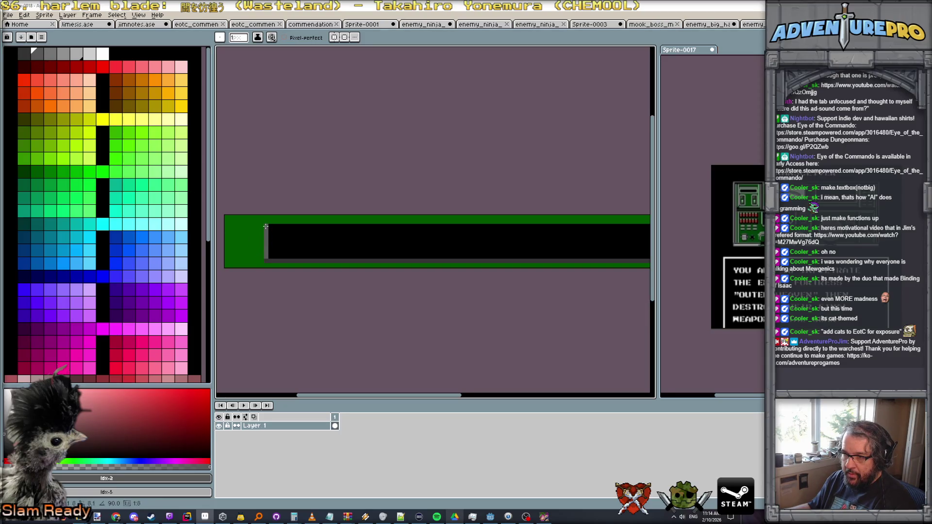
key("ctrl+Tab")
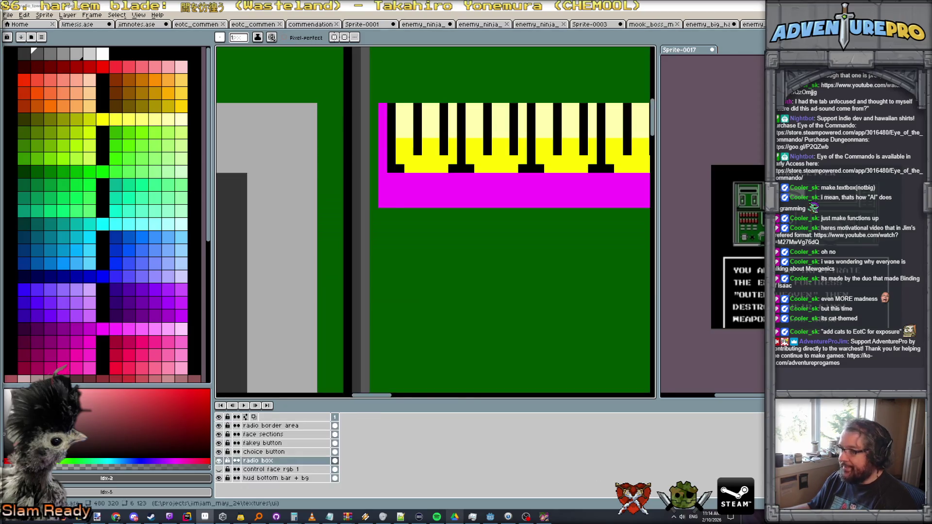
scroll(458, 208, "down", 2)
scroll(572, 248, "down", 1)
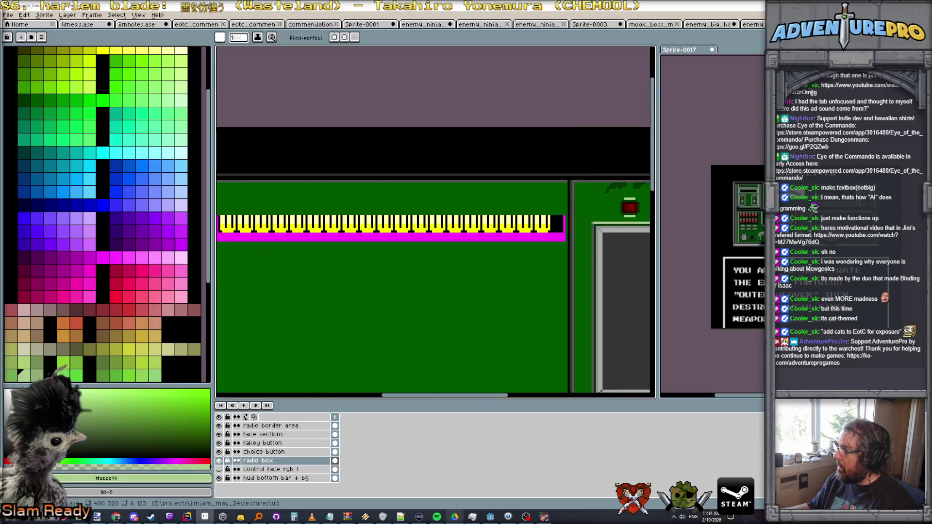
Draw a line along the black band's top and bucket-recolour it dark green.
key("ctrl+Tab")
scroll(275, 229, "down", 1)
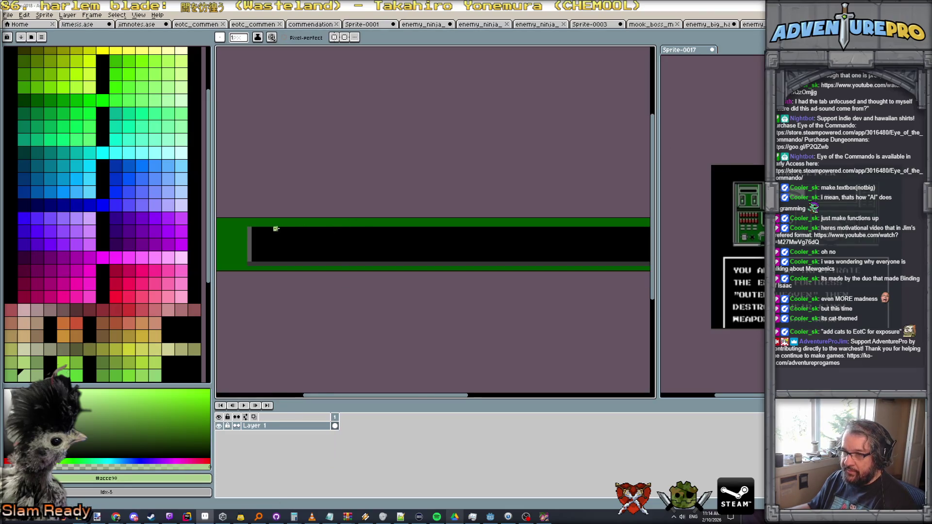
left_click_drag(250, 225, 597, 226)
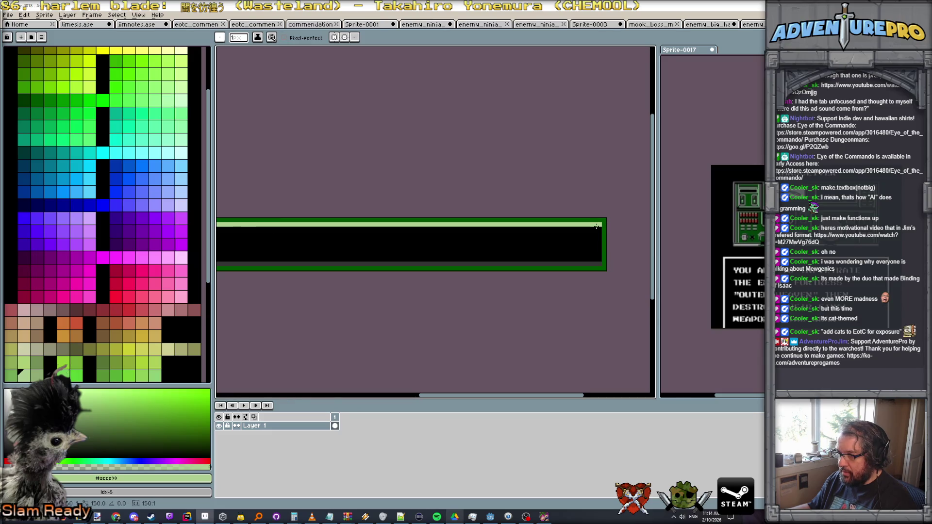
left_click_drag(597, 226, 603, 259)
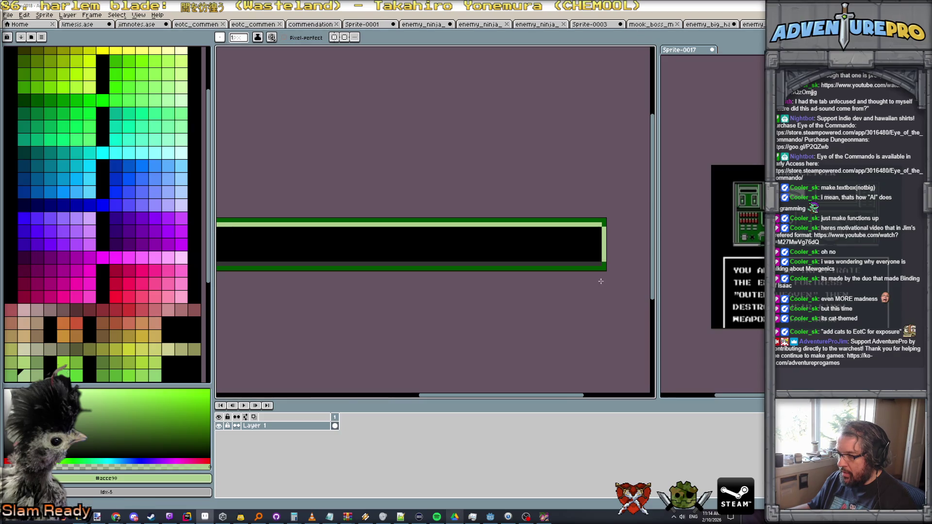
scroll(603, 258, "down", 2)
scroll(597, 262, "up", 2)
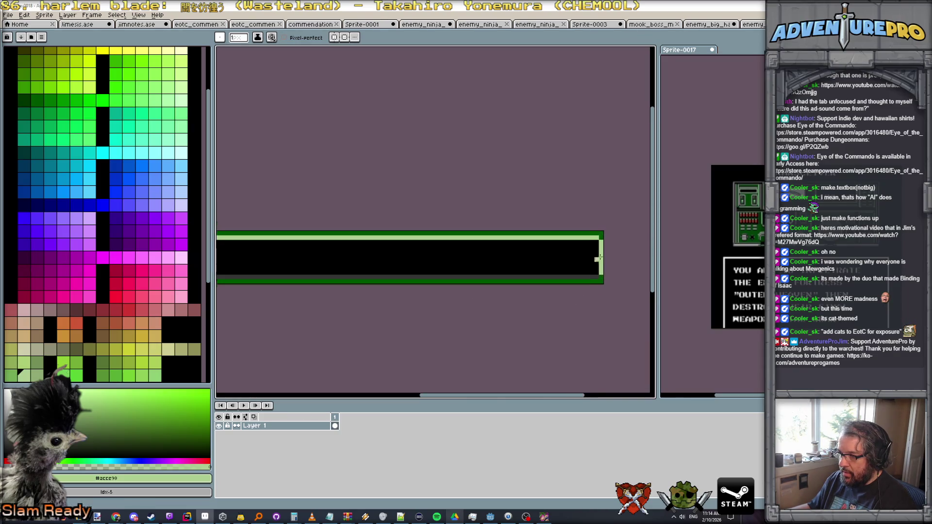
scroll(600, 233, "up", 1)
left_click(595, 284, "alt")
scroll(597, 298, "down", 2)
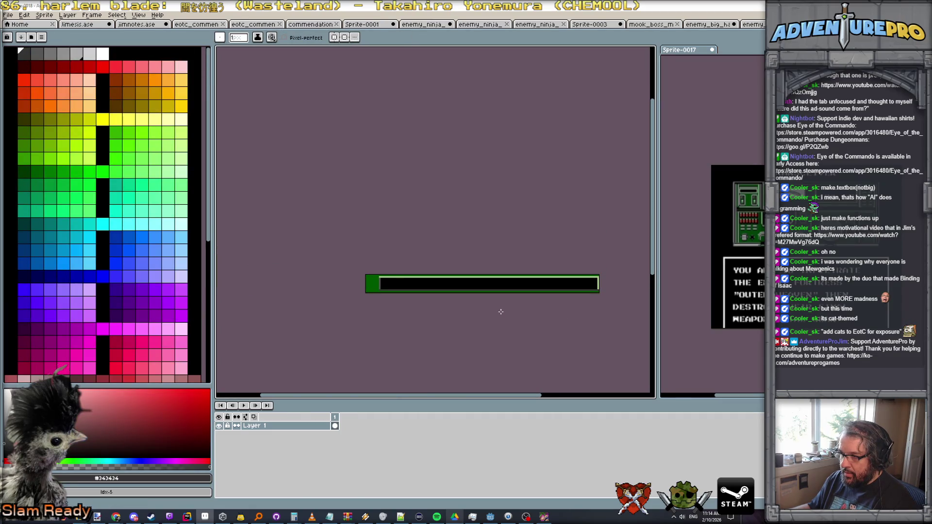
scroll(434, 294, "up", 1)
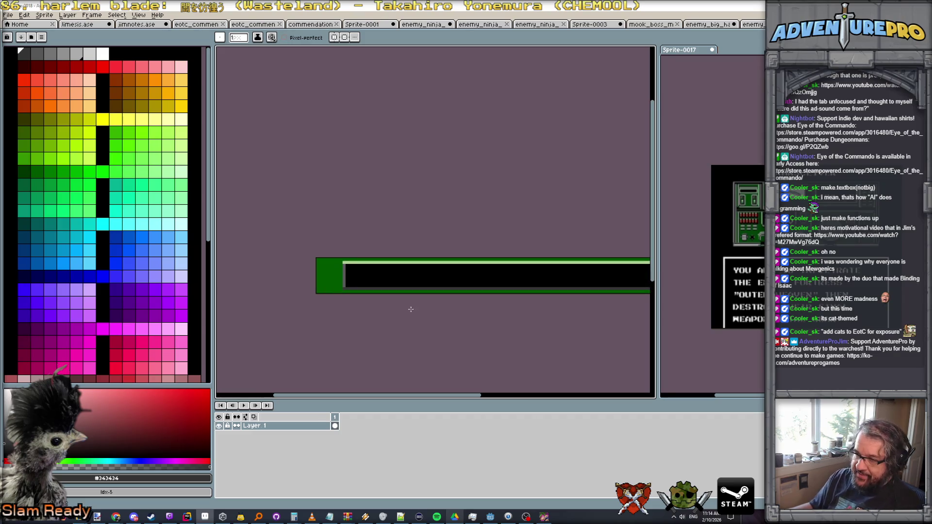
scroll(430, 246, "up", 1)
scroll(433, 251, "down", 1)
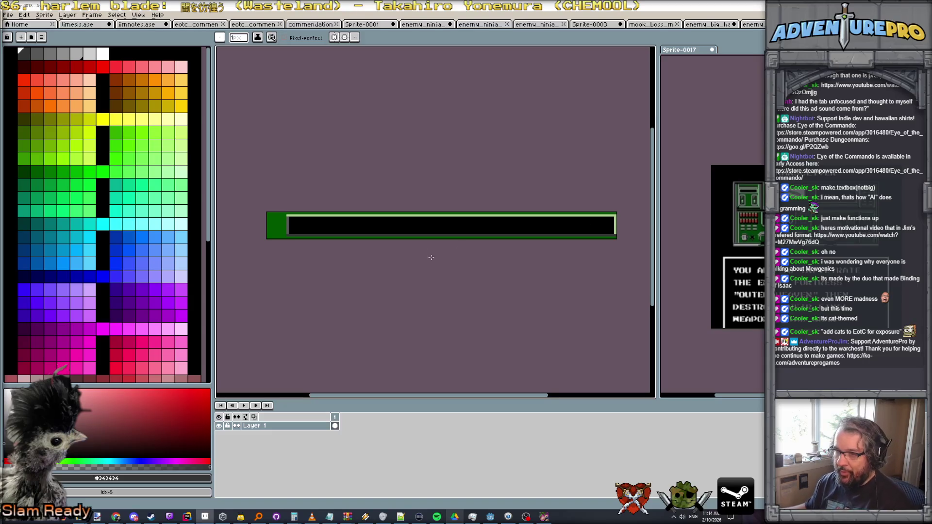
scroll(423, 248, "up", 1)
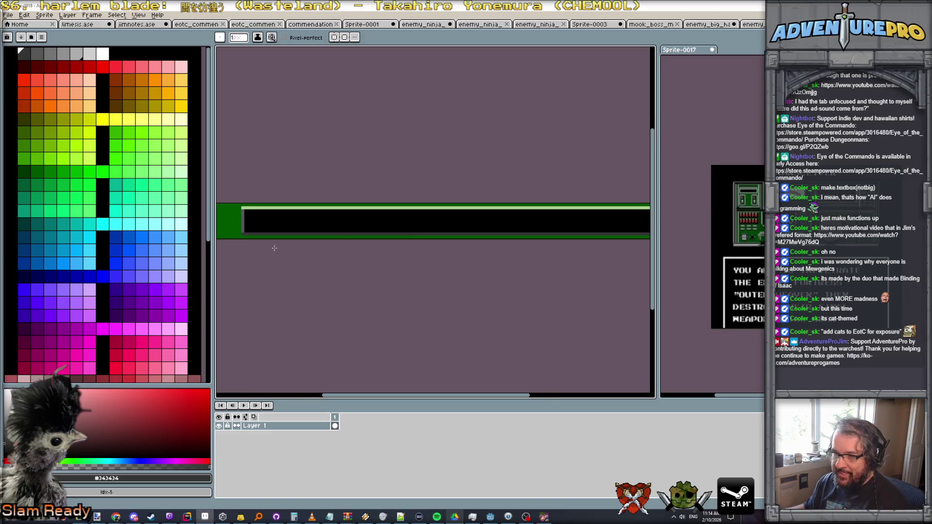
key("g")
left_click(301, 208)
scroll(350, 215, "down", 1)
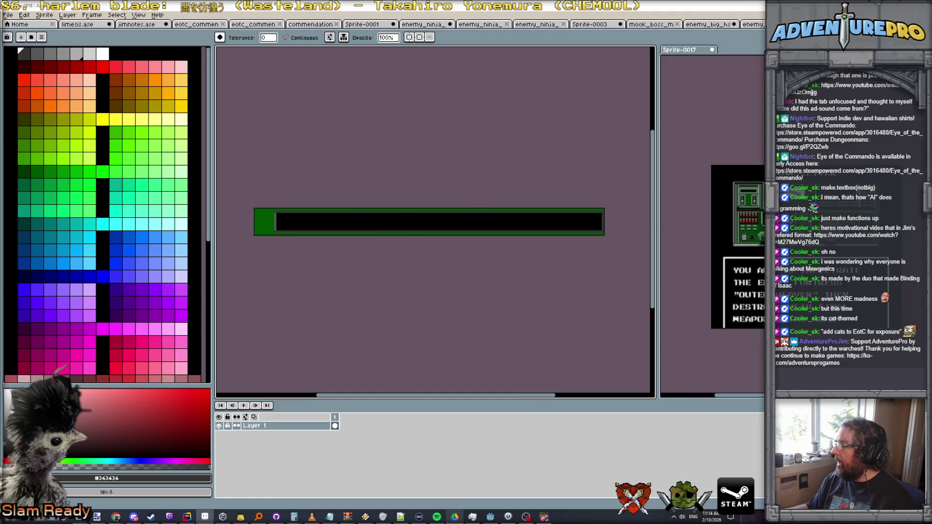
Pencil light-green lines along the interior's left and bottom inner edges.
key("ctrl+Tab")
key("ctrl+shift+Tab")
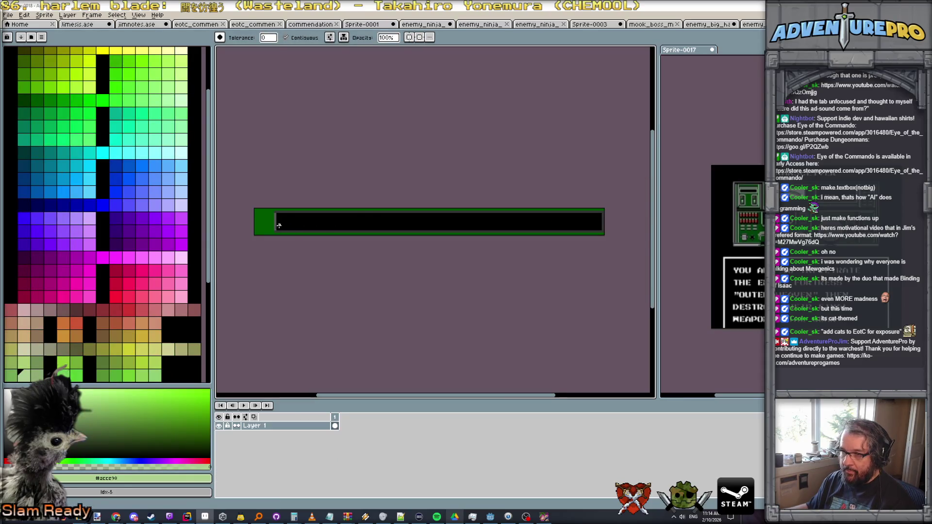
scroll(282, 224, "up", 1)
key("b")
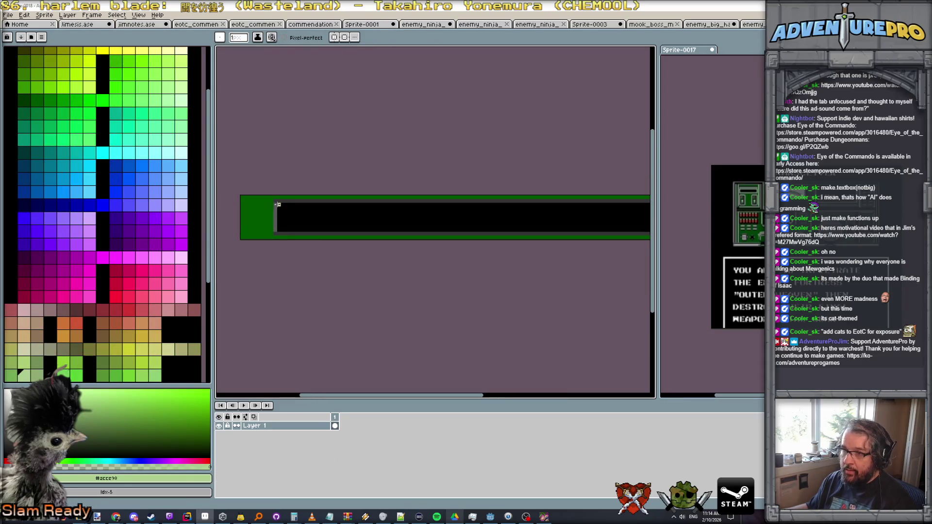
left_click_drag(275, 204, 280, 234)
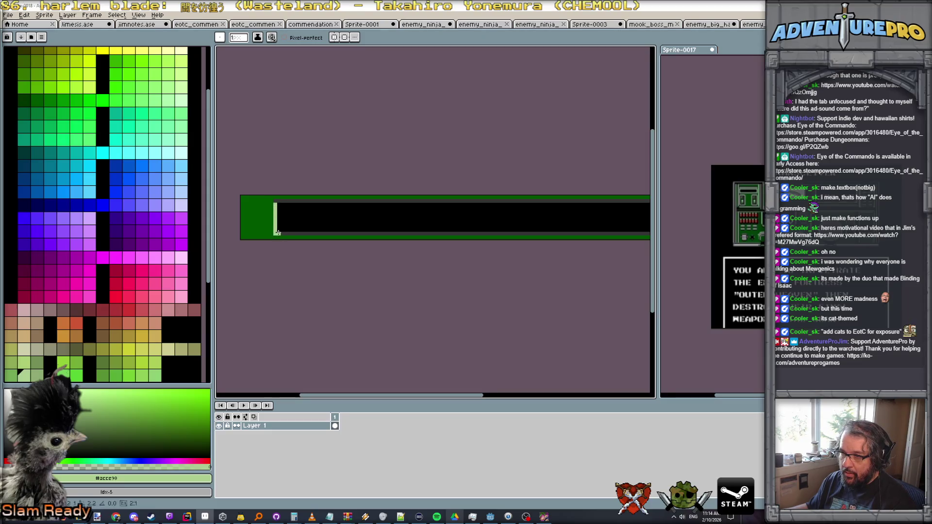
scroll(595, 228, "down", 1)
scroll(546, 231, "right", 2)
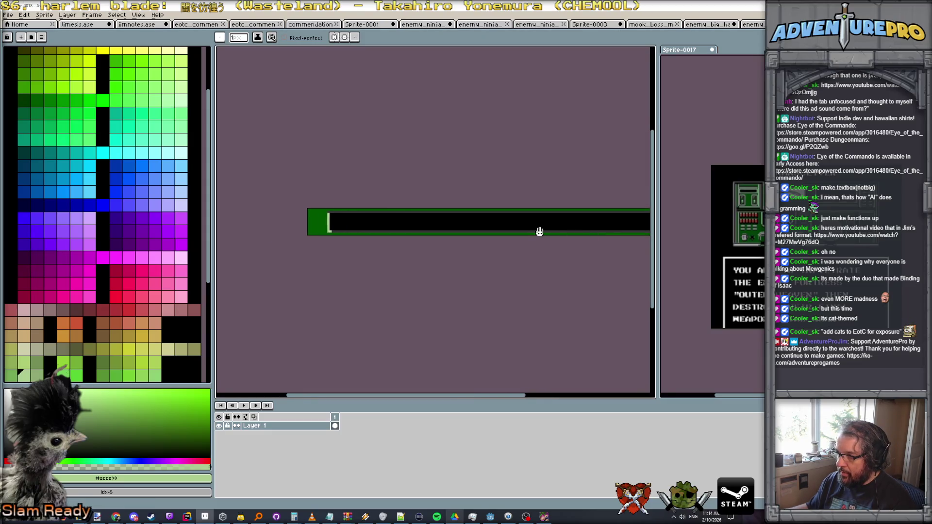
left_click(604, 232, "shift")
scroll(549, 223, "down", 1)
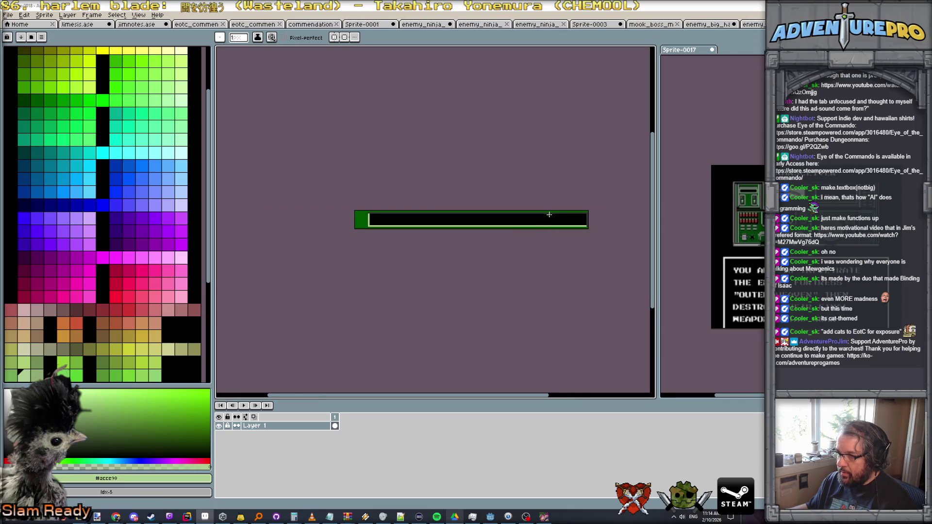
scroll(421, 233, "up", 1)
scroll(421, 234, "down", 1)
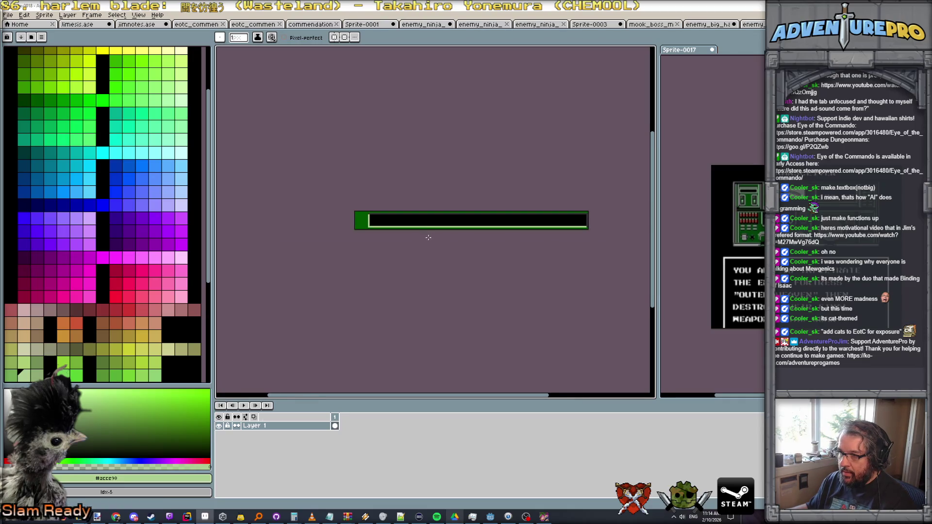
scroll(375, 230, "up", 2)
scroll(375, 233, "up", 1)
scroll(368, 217, "up", 1)
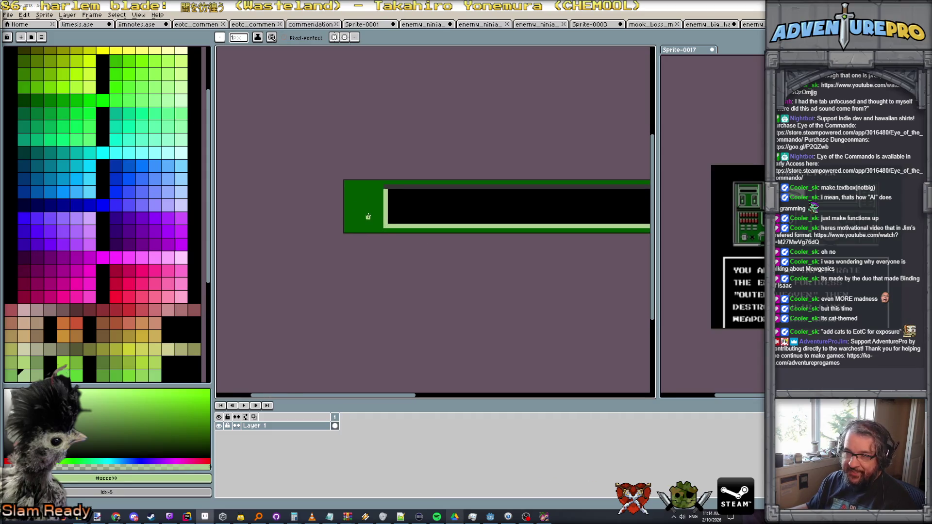
scroll(368, 216, "up", 1)
scroll(368, 217, "down", 1)
scroll(368, 216, "up", 2)
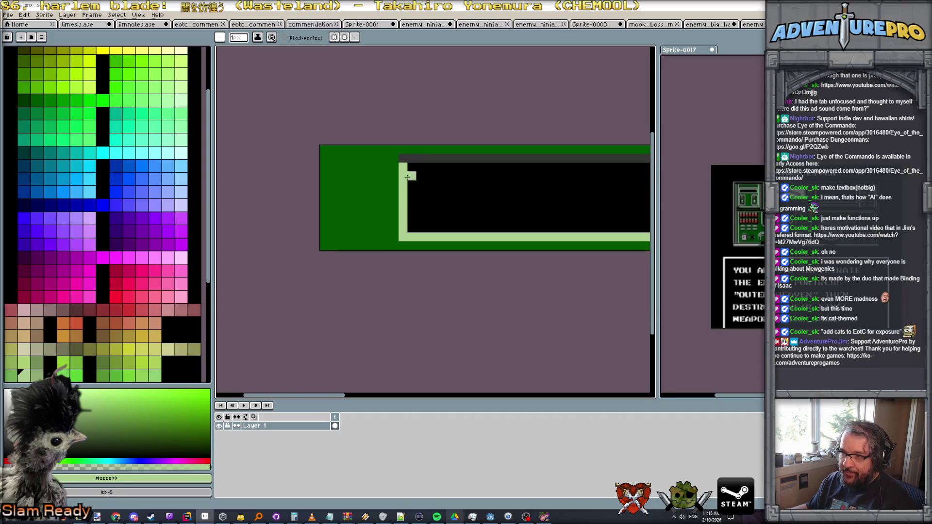
left_click(421, 158, "alt")
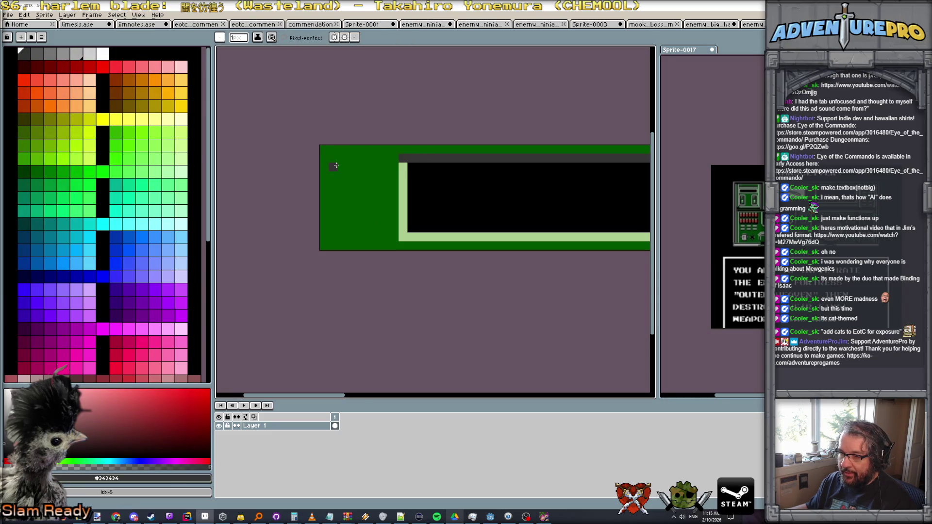
Undo a stray stroke and draw a dark-grey square outline on the bar's green left end with straight pencil lines.
left_click_drag(335, 165, 335, 214)
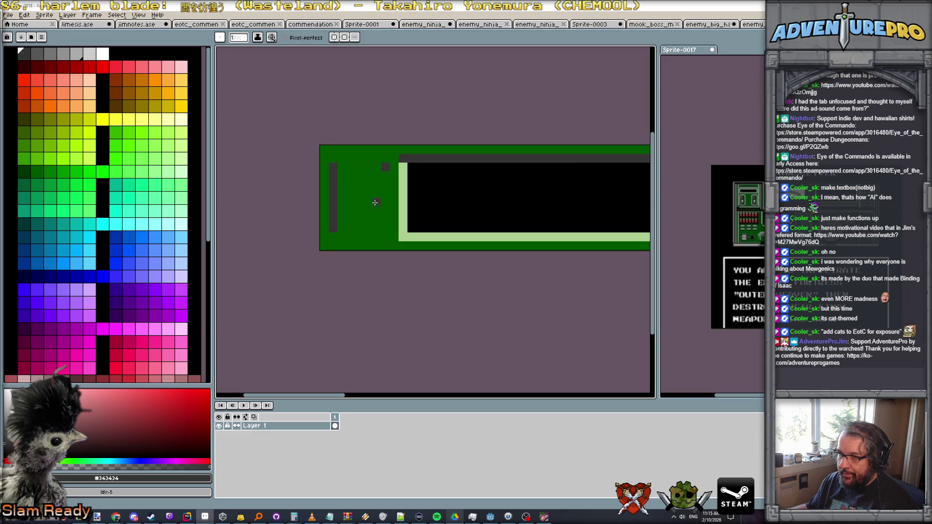
key("ctrl+z")
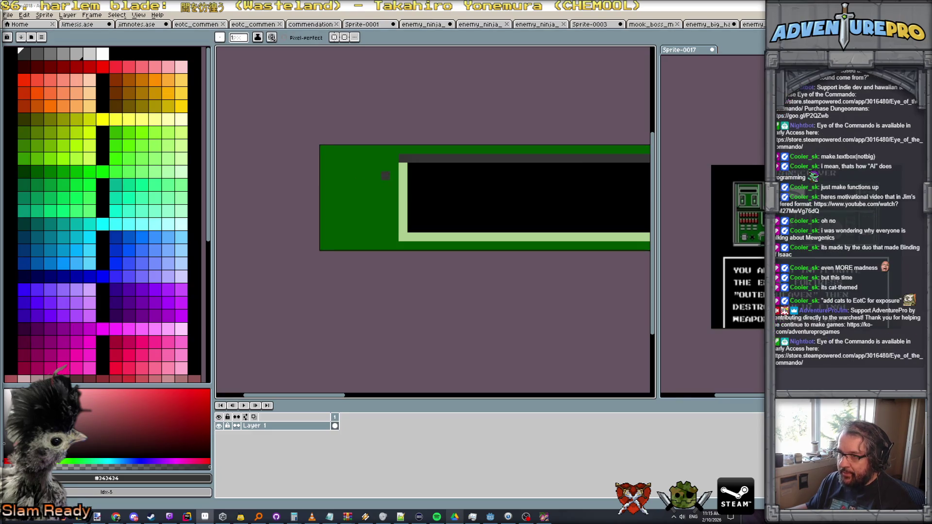
left_click(333, 226, "shift")
left_click(383, 227, "shift")
left_click(382, 173, "shift")
left_click(329, 170, "shift")
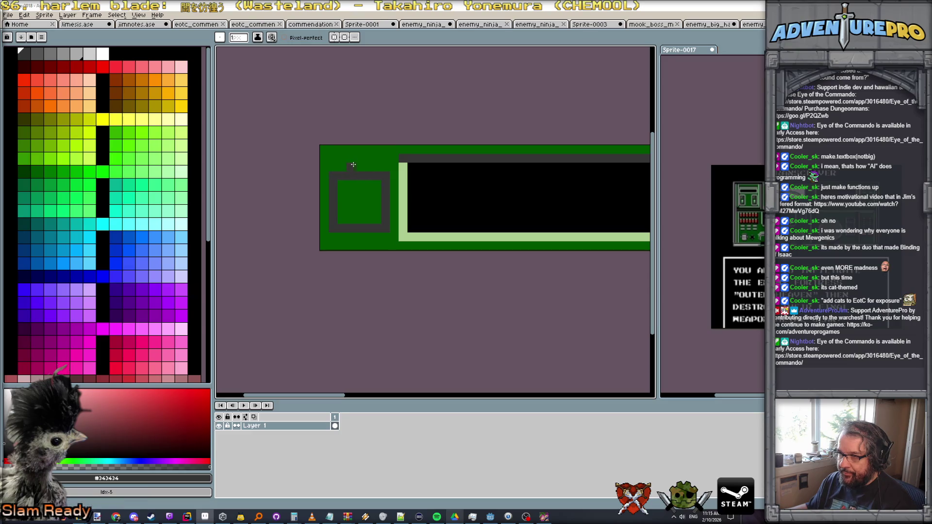
scroll(375, 169, "down", 3)
scroll(374, 169, "down", 2)
scroll(397, 179, "up", 2)
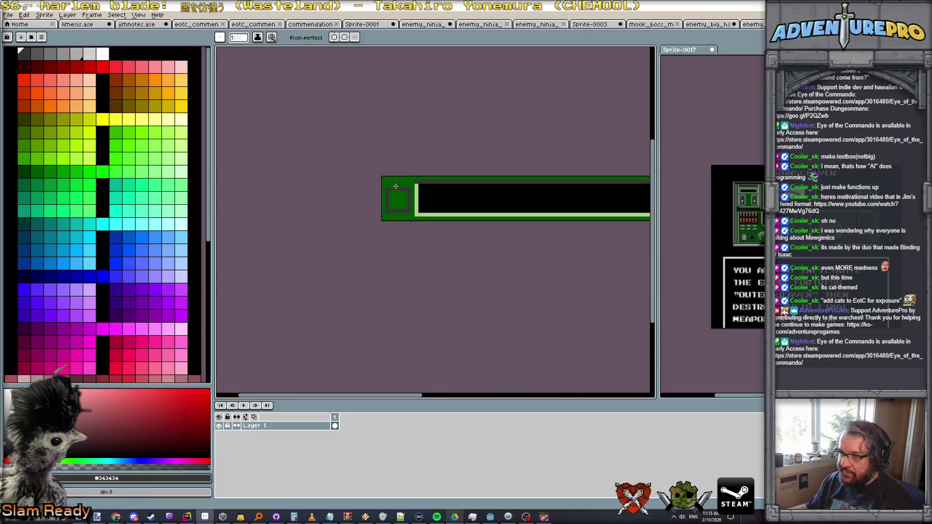
scroll(397, 179, "up", 1)
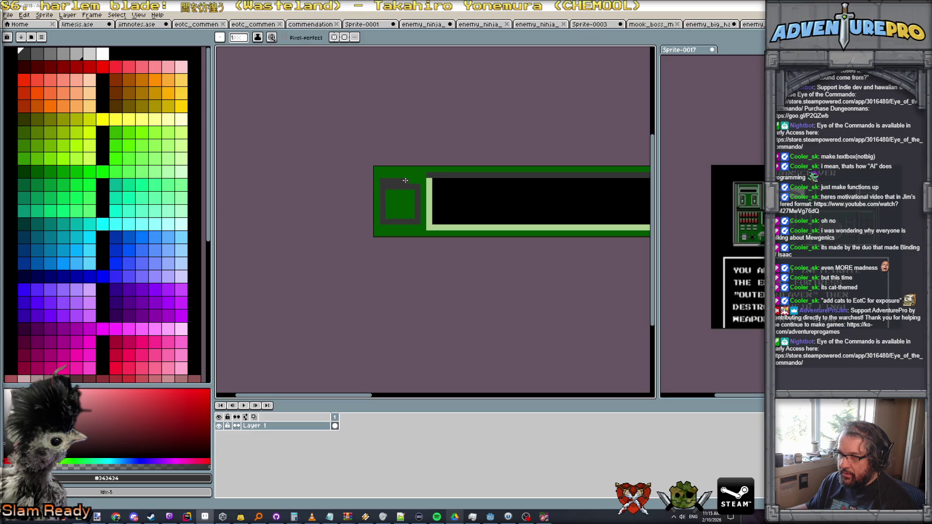
scroll(417, 180, "up", 1)
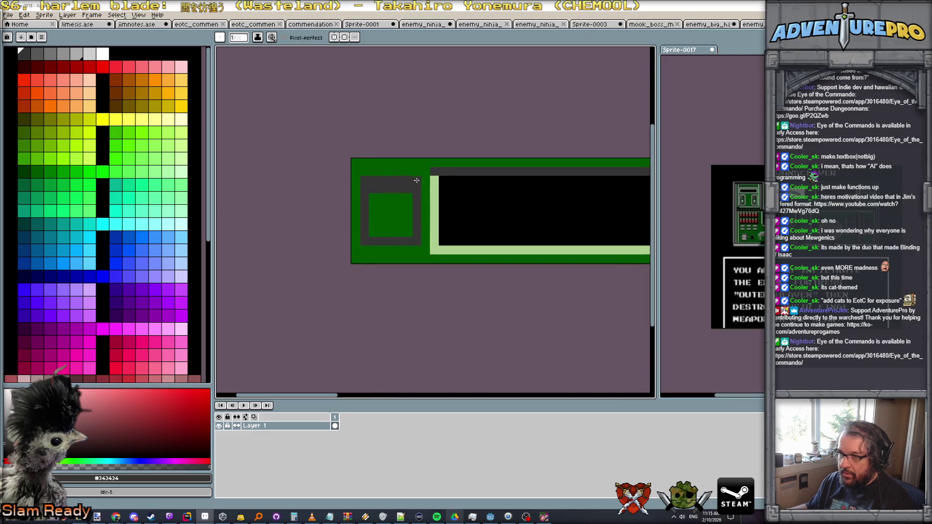
scroll(417, 180, "down", 1)
key("ctrl+Tab")
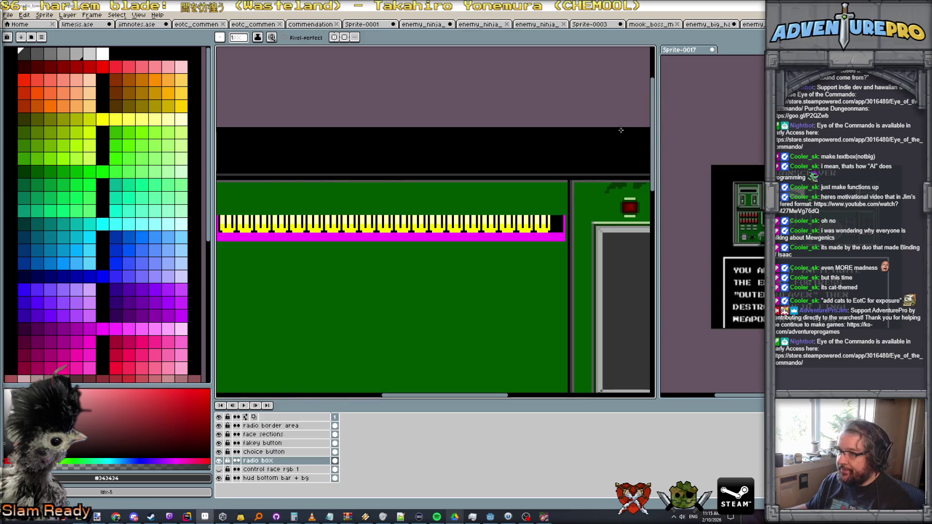
scroll(621, 130, "up", 1)
Sample dark green from the HUD sprite, return to the bar and bucket-fill the inner square yellow/olive.
left_click(21, 169)
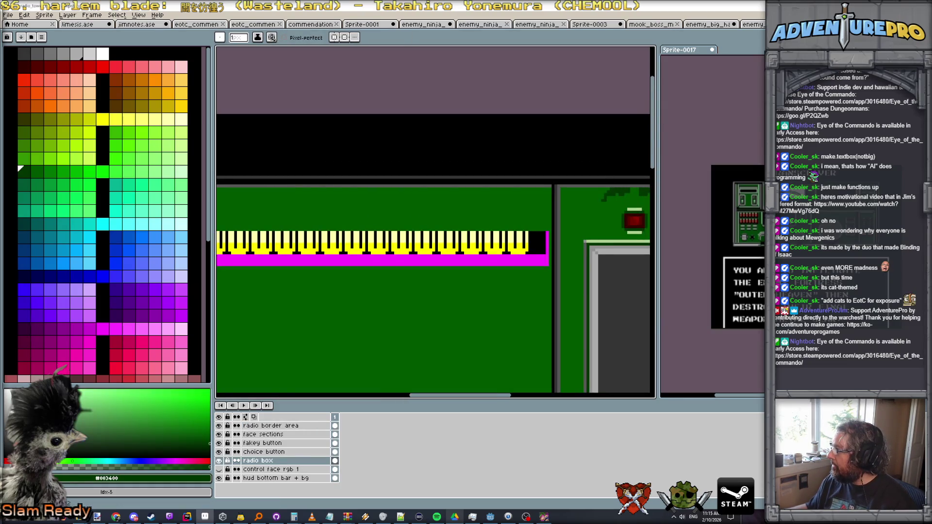
key("ctrl+Tab")
scroll(344, 241, "up", 2)
mouse_move(316, 241)
left_mouse_down()
mouse_move(350, 247)
mouse_move(387, 239)
mouse_move(402, 206)
left_mouse_up()
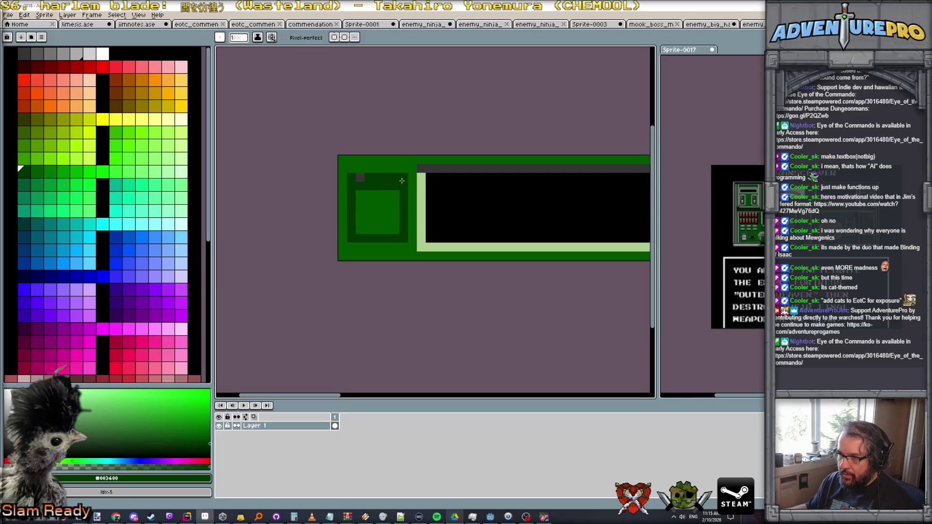
scroll(63, 108, "down", 2)
left_click(62, 83)
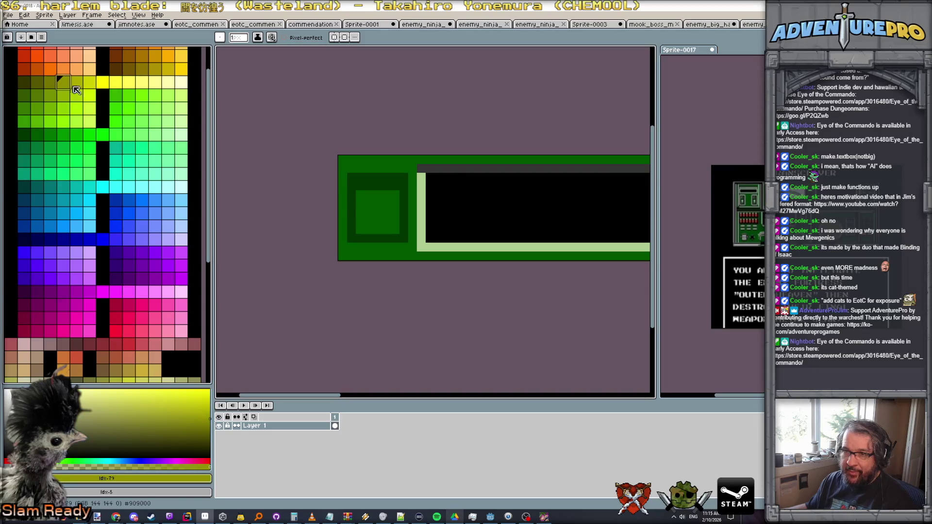
scroll(363, 204, "up", 1)
key("g")
left_click(369, 197)
scroll(369, 197, "down", 3)
scroll(417, 224, "down", 1)
scroll(416, 223, "down", 1)
Recolour the square's light-green corner notch dark green to complete the frame.
left_click(41, 86)
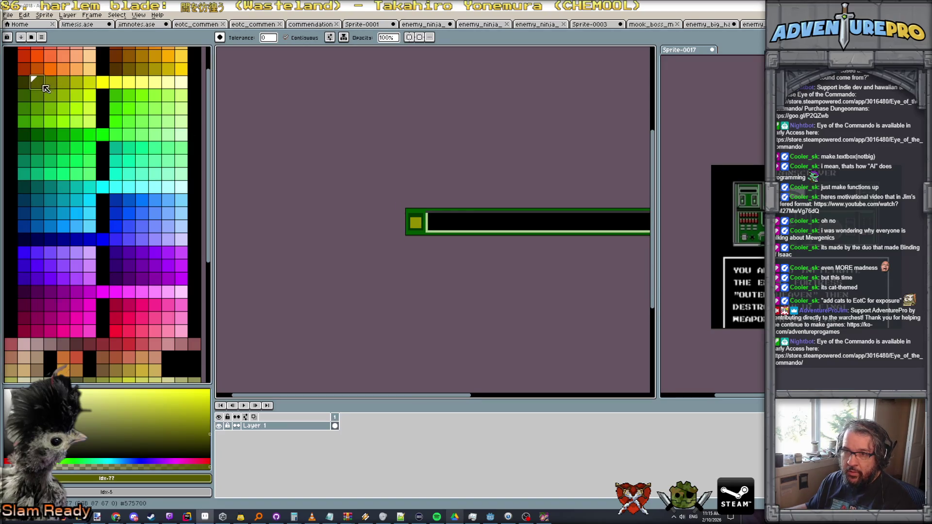
scroll(423, 244, "down", 1)
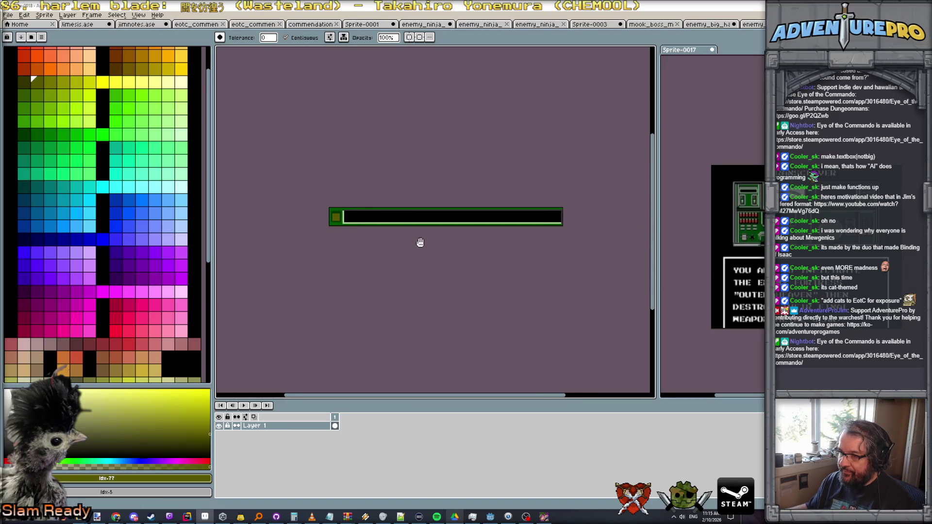
scroll(331, 230, "up", 1)
scroll(324, 225, "up", 1)
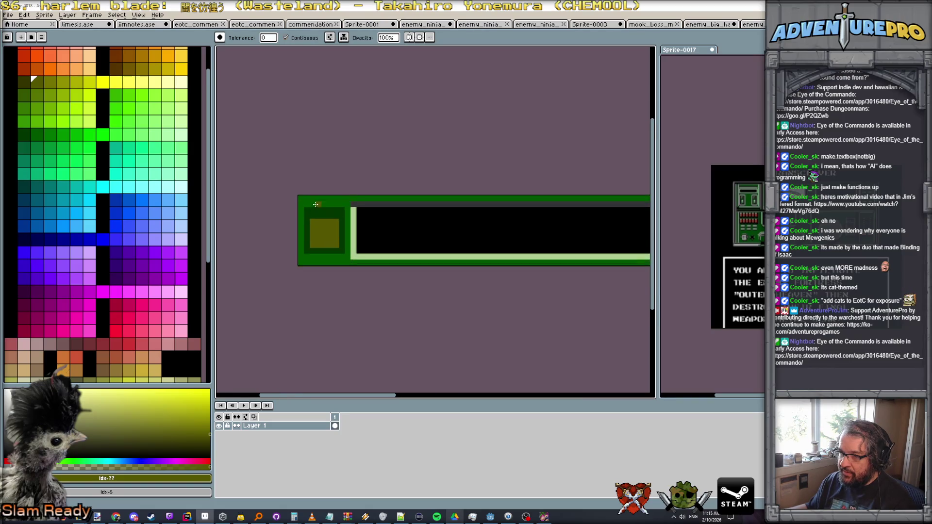
scroll(317, 218, "up", 1)
left_click(308, 211, "alt")
left_click(305, 210)
key("b")
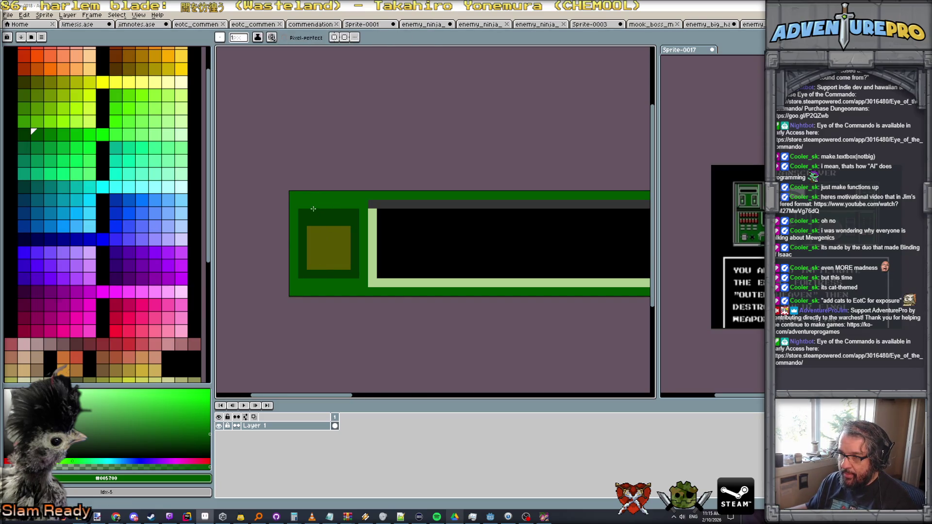
scroll(349, 211, "down", 1)
scroll(348, 212, "down", 1)
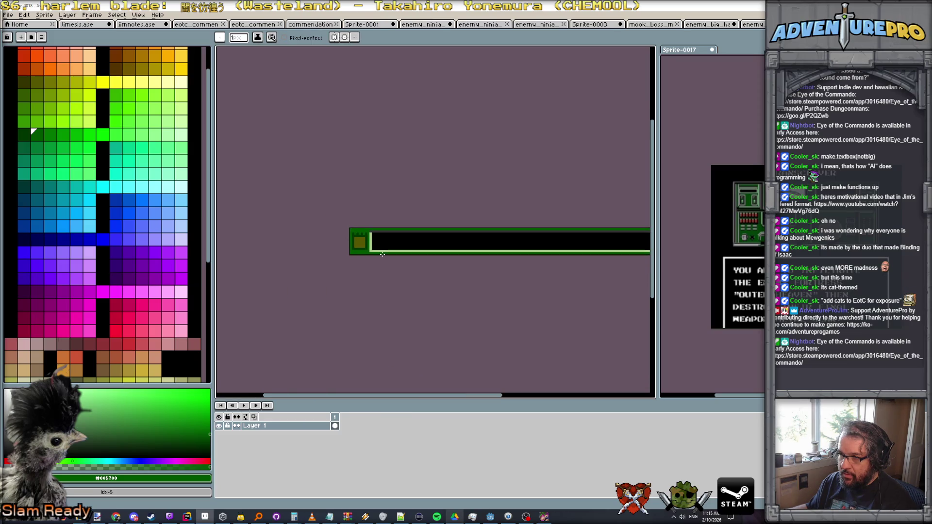
scroll(380, 253, "down", 1)
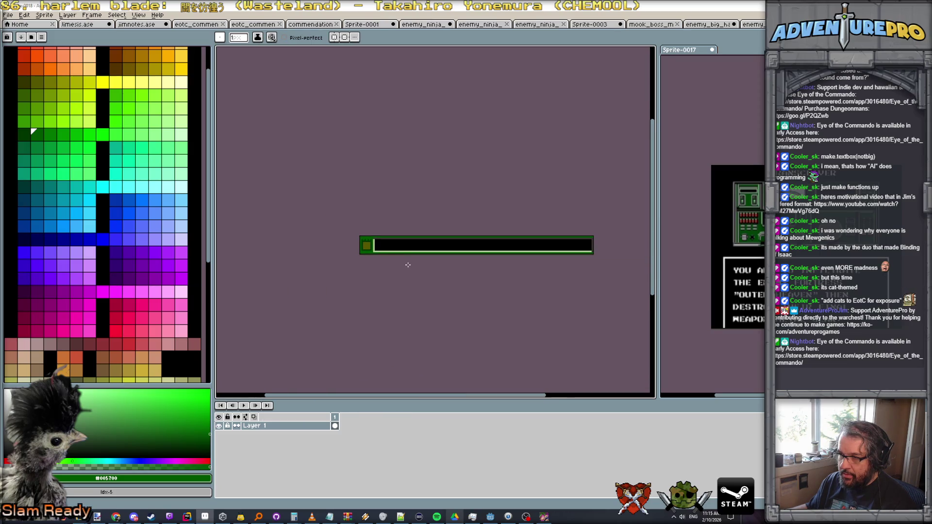
Add a second animation frame, fill the inner square bright yellow and the dark frame around it olive.
key("alt+n")
scroll(384, 240, "up", 1)
scroll(385, 240, "up", 2)
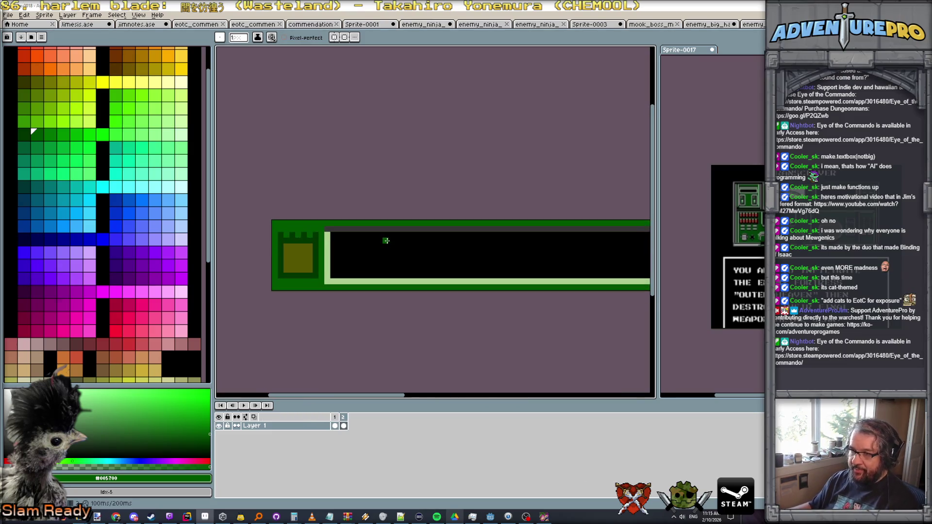
left_click(102, 82)
scroll(302, 290, "up", 1)
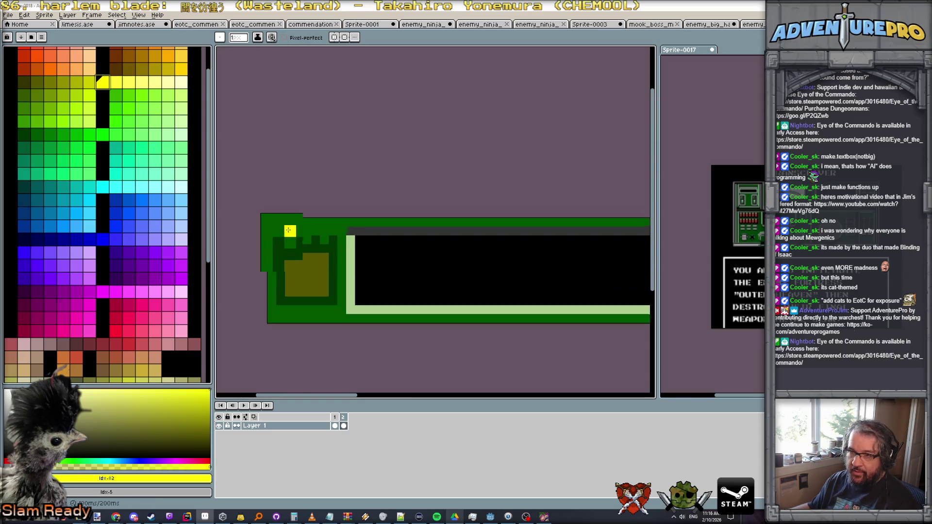
scroll(302, 290, "up", 1)
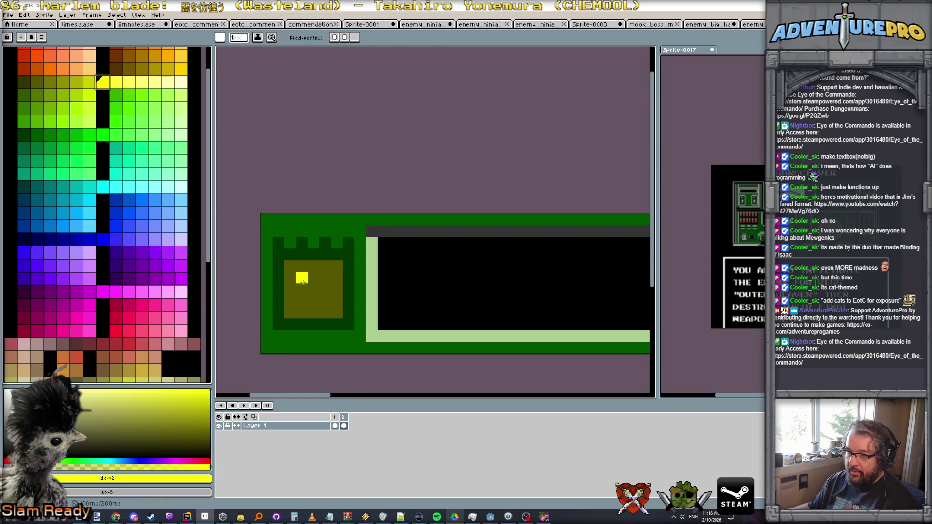
key("g")
left_click(301, 298)
left_click(88, 82)
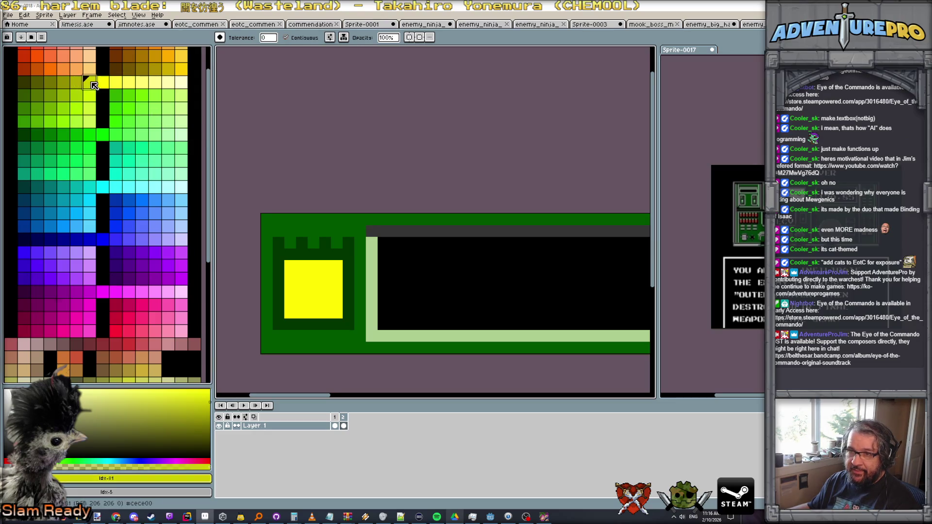
key("b")
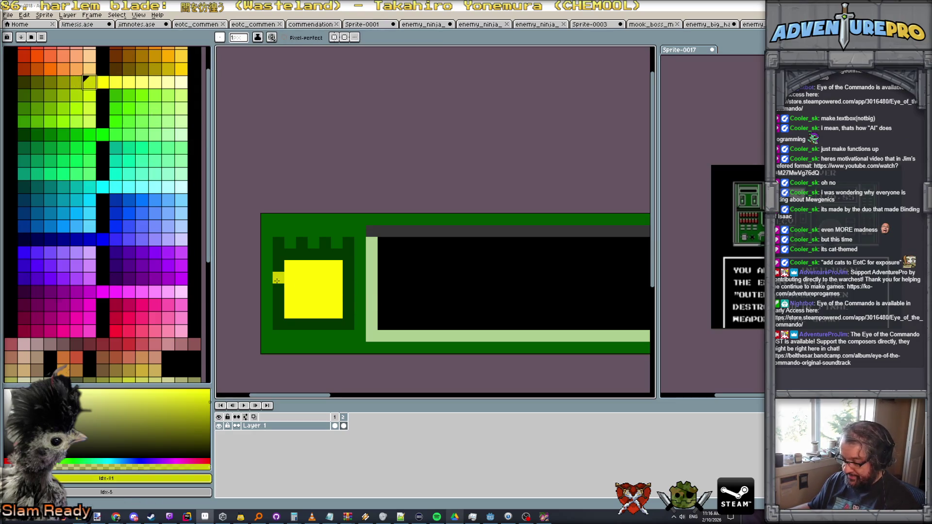
left_click(45, 81)
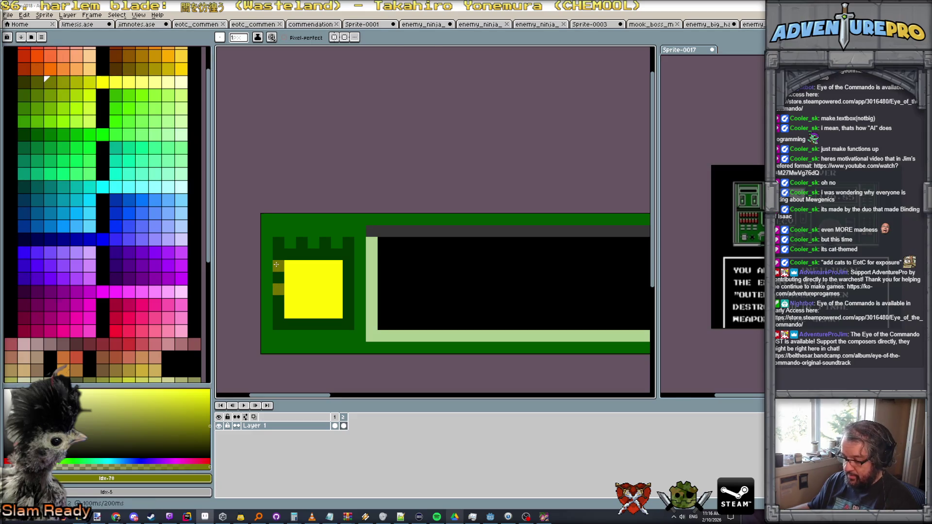
key("g")
left_click(276, 265)
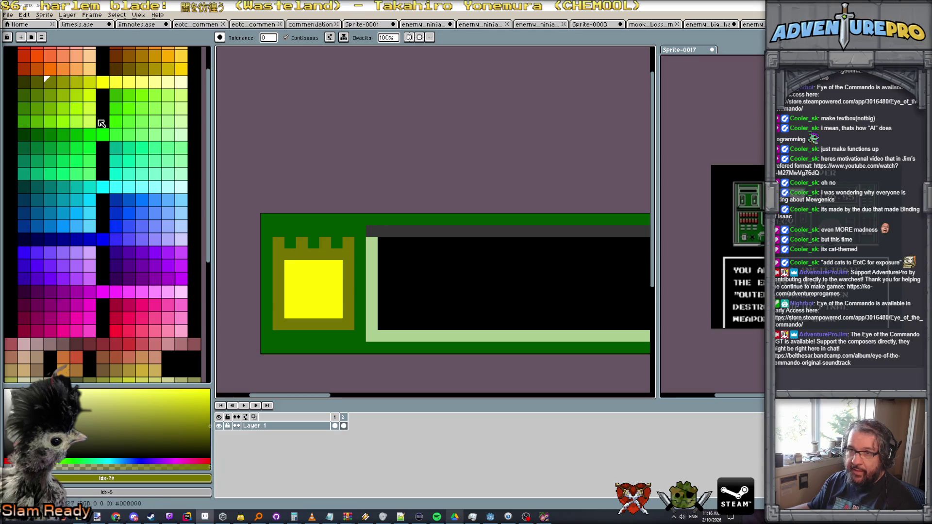
Pencil olive pixels across the frame's crenellation gaps and bottom row, undoing stray fills.
left_click(63, 83)
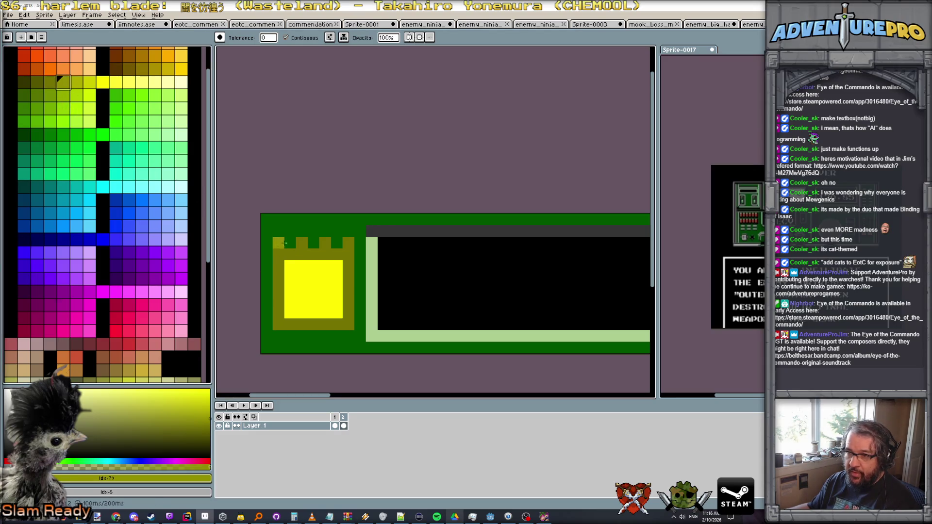
left_click(291, 243)
key("ctrl+z")
key("b")
mouse_move(297, 243)
left_mouse_down()
mouse_move(314, 245)
mouse_move(349, 338)
mouse_move(292, 336)
mouse_move(314, 251)
mouse_move(355, 309)
left_mouse_up()
key("ctrl+z")
scroll(354, 324, "down", 2)
scroll(413, 342, "down", 1)
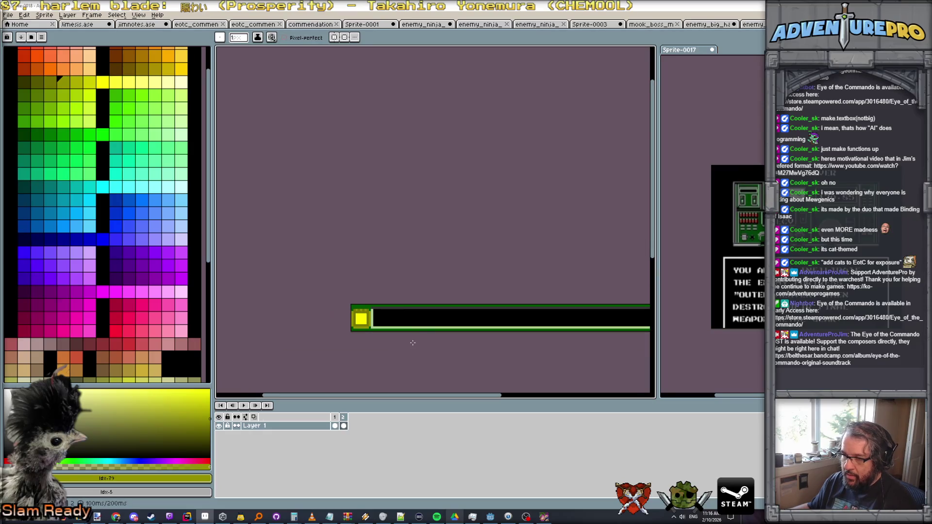
scroll(381, 338, "up", 1)
scroll(365, 339, "up", 2)
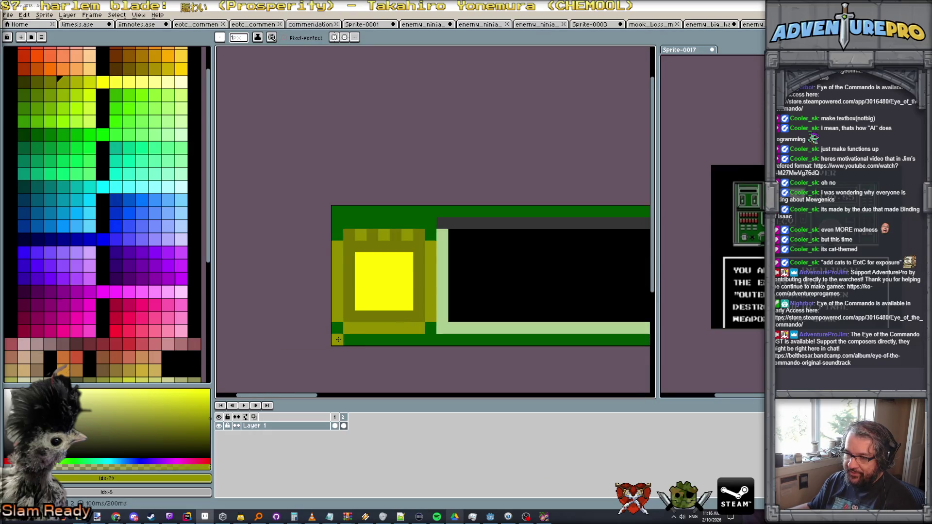
Fill the bottom green notches olive and place alternating lighter olive pixels along the frame's top row.
left_click(380, 340)
left_click(408, 343)
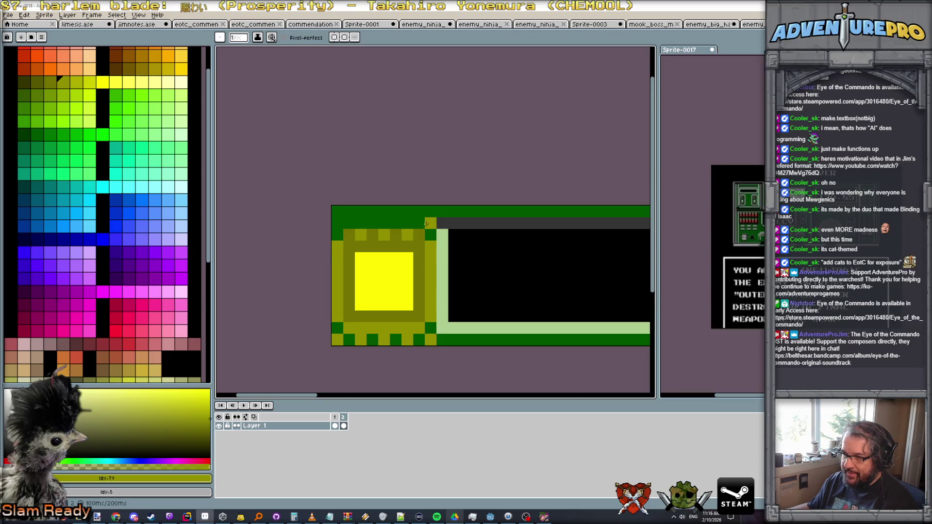
scroll(426, 244, "down", 2)
scroll(444, 265, "down", 2)
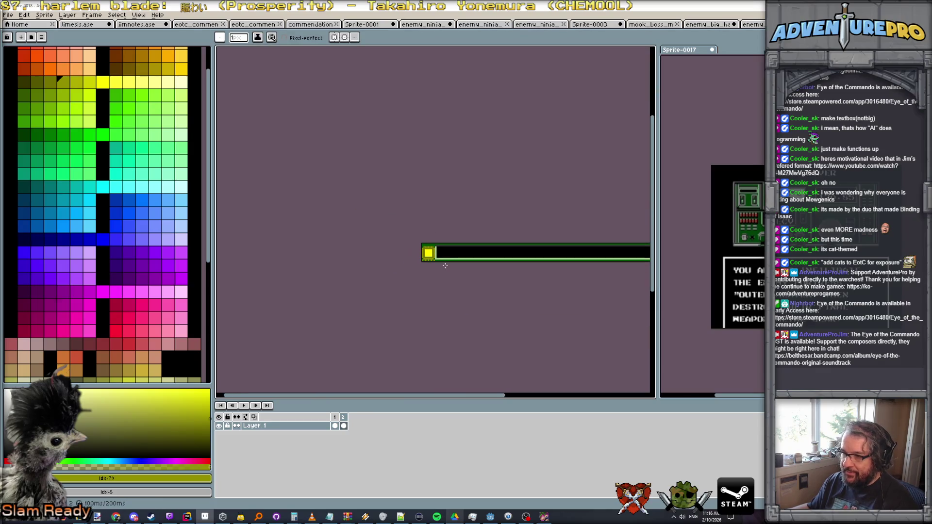
scroll(440, 252, "up", 2)
scroll(415, 270, "up", 2)
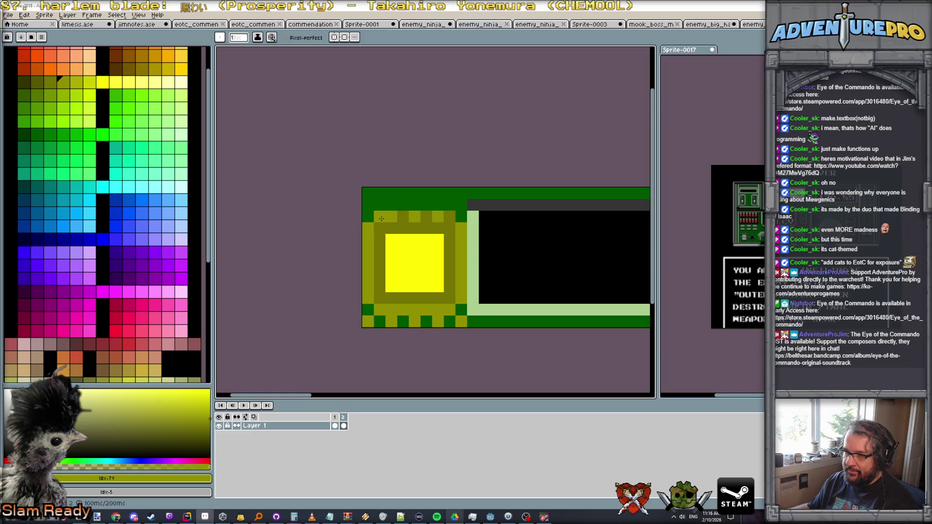
left_click(385, 218, "alt")
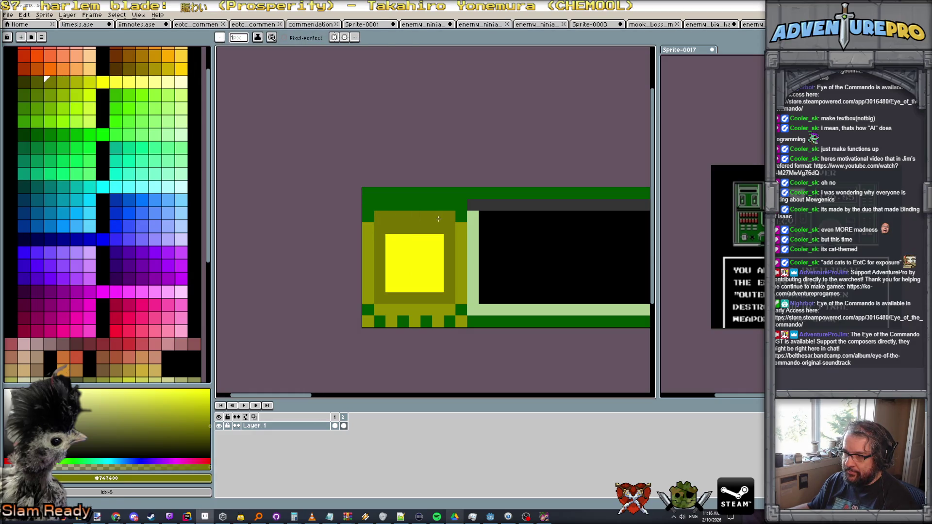
left_click(461, 228, "alt")
left_click(380, 216)
left_click(424, 216)
left_click(450, 216)
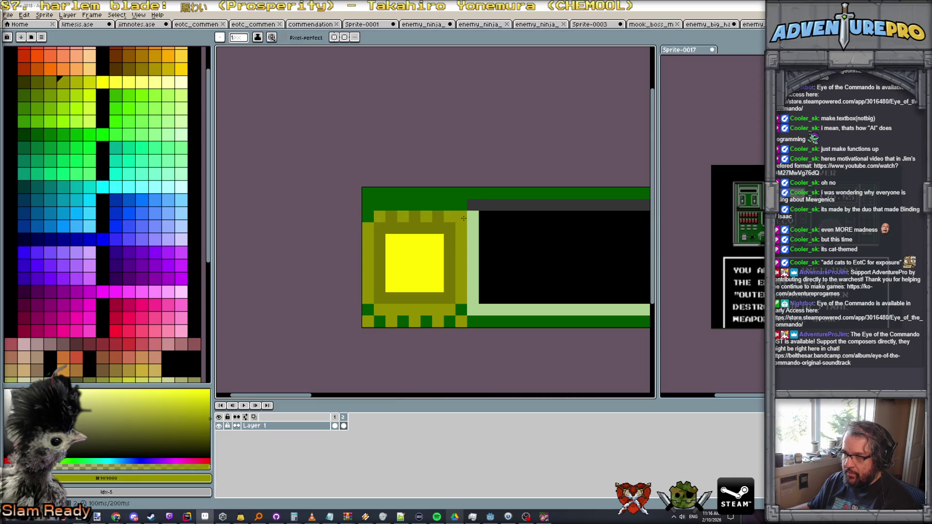
left_click(414, 205)
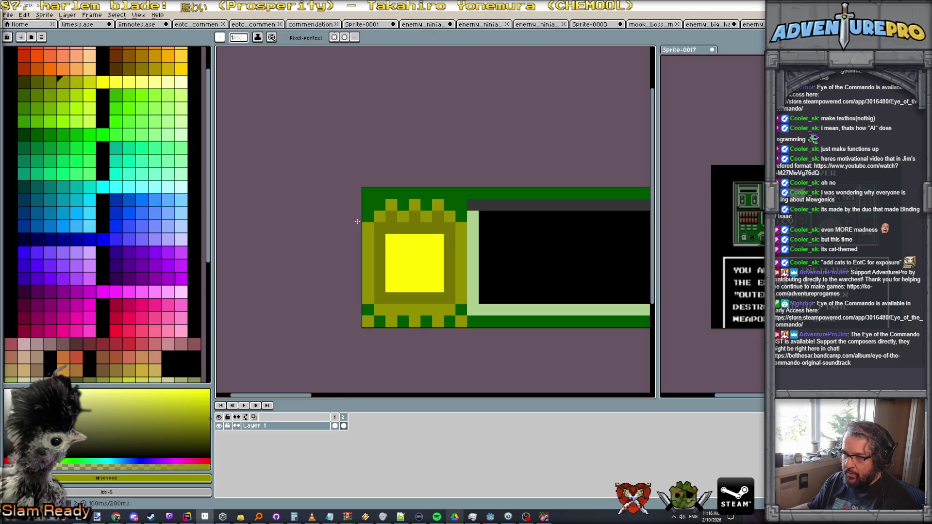
left_click(380, 228, "alt")
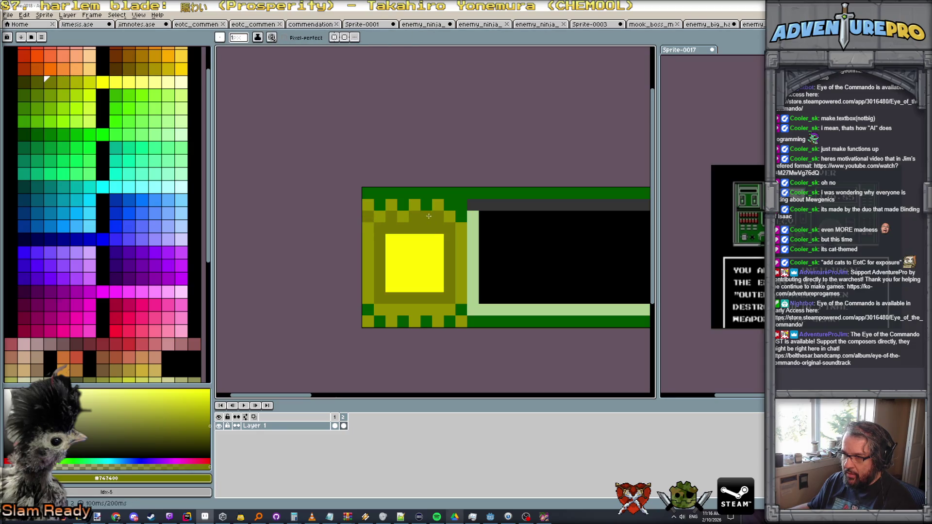
left_click(463, 216, "alt")
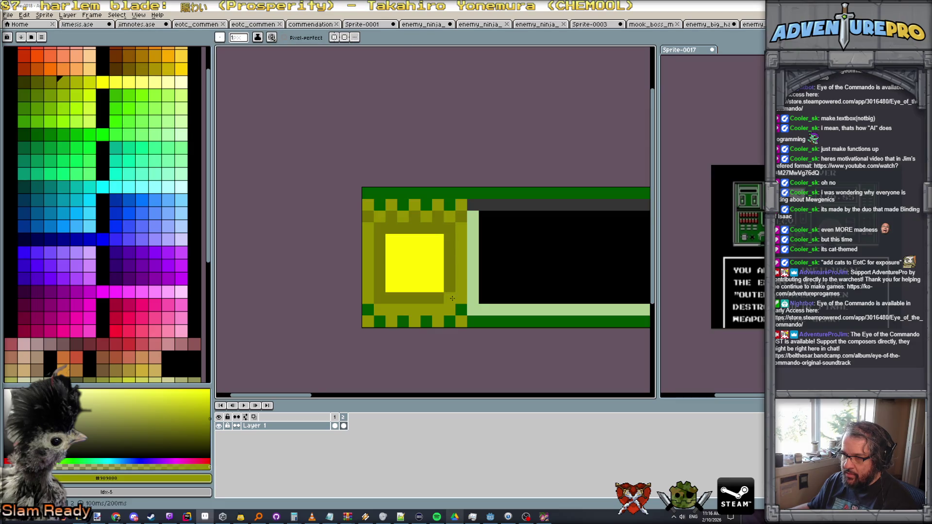
Paint alternating darker olive pixels along the frame's bottom border rows.
left_click(437, 310, "alt")
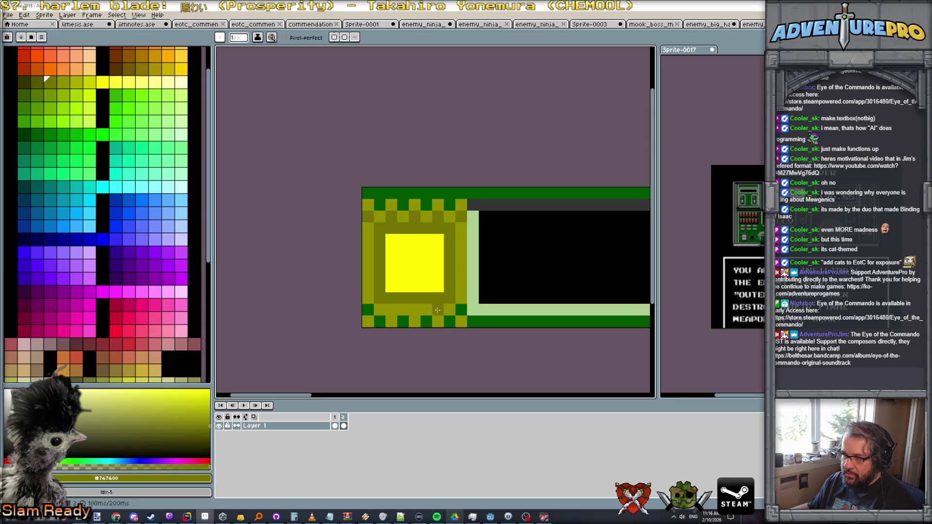
left_click(393, 313)
left_click(415, 310)
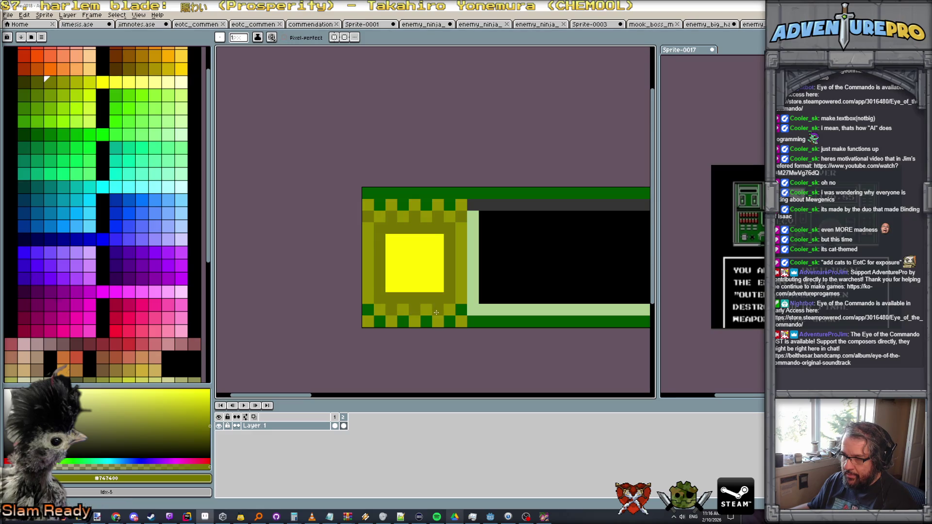
left_click(368, 309)
left_click(403, 322)
left_click(438, 322)
left_click(429, 322)
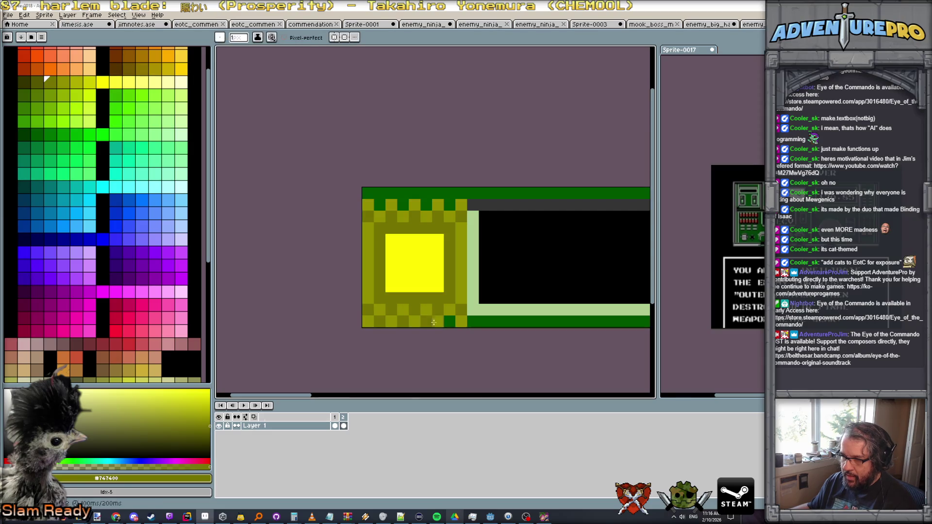
scroll(478, 325, "down", 4)
scroll(487, 318, "down", 1)
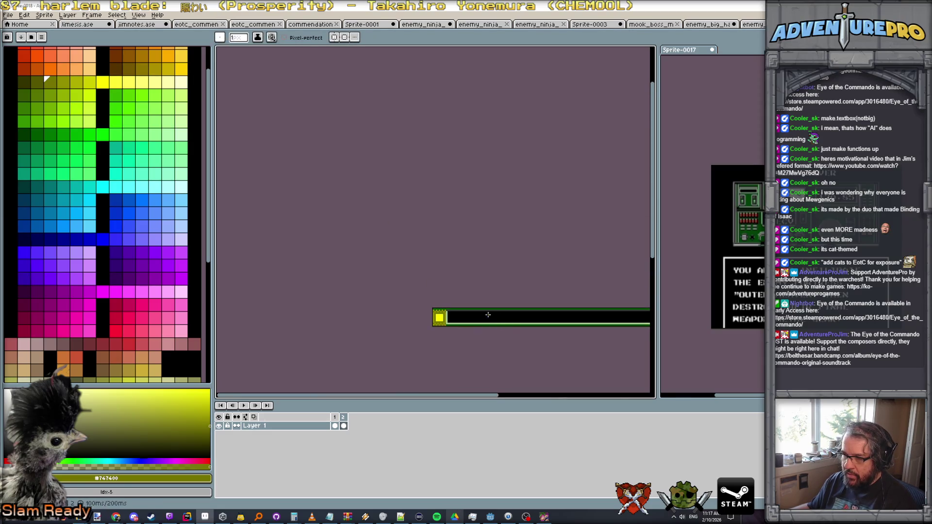
scroll(474, 316, "up", 1)
scroll(458, 323, "up", 1)
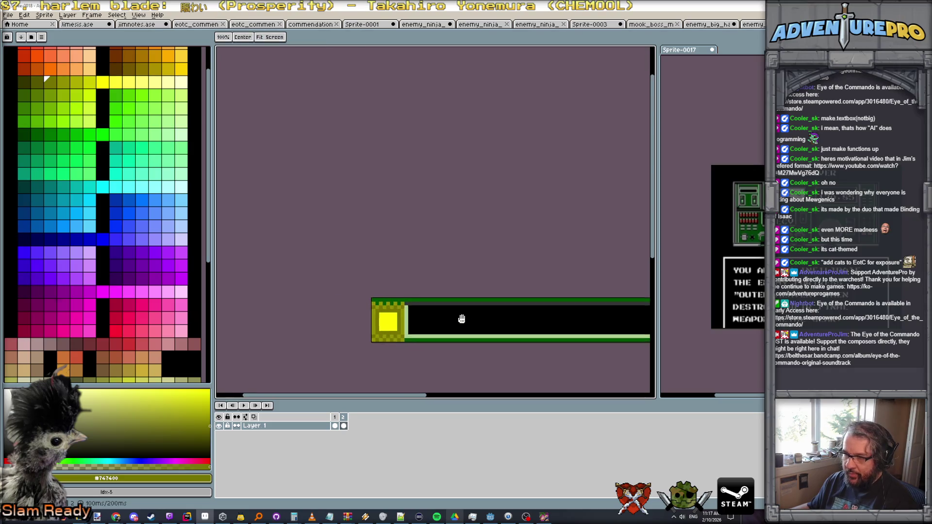
scroll(392, 267, "up", 2)
scroll(478, 254, "up", 1)
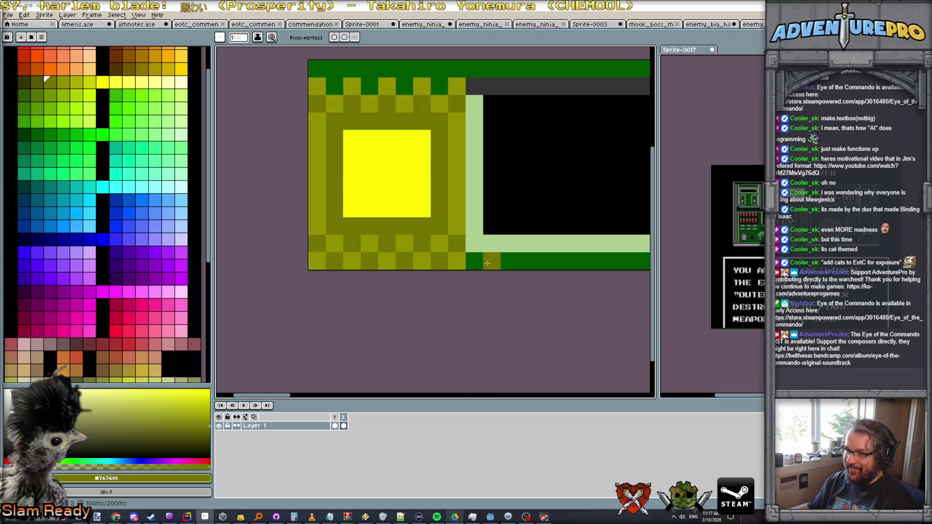
Turn alternating bottom-row pixels dark green #005700 to restore the notches.
left_click(479, 257, "alt")
left_click(429, 262)
left_click(406, 263)
left_click(370, 262)
left_click(335, 262)
Ring the yellow square with alternating yellow-green pixels on all four sides.
left_click(350, 209, "alt")
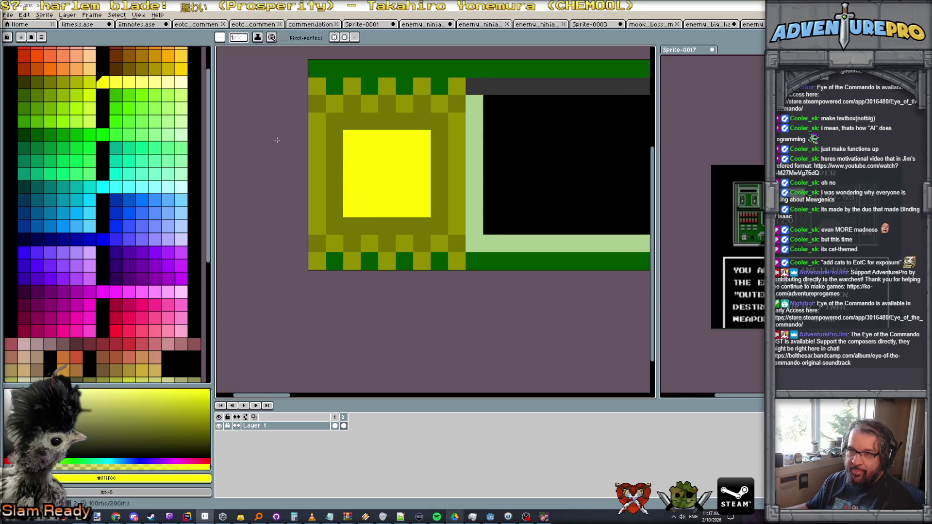
left_click(90, 80)
left_click_drag(333, 156, 334, 139)
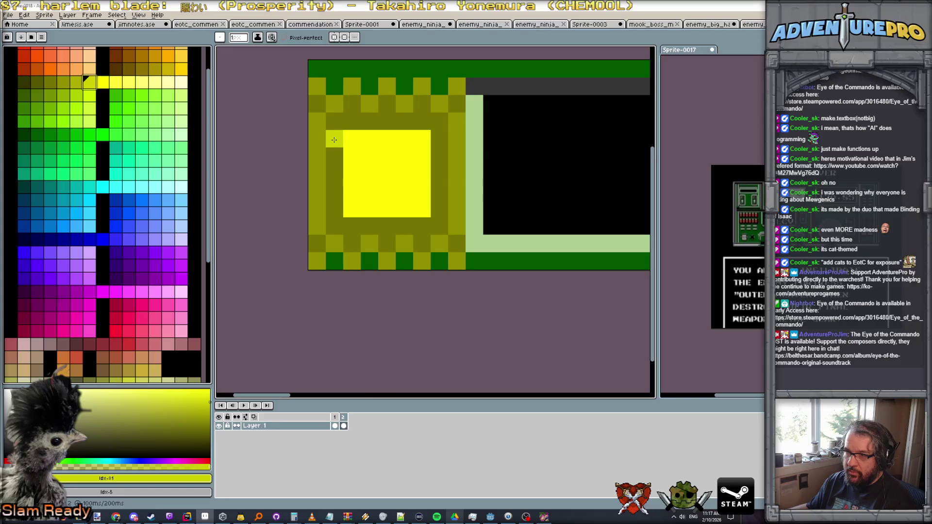
left_click(334, 173)
left_click(334, 208)
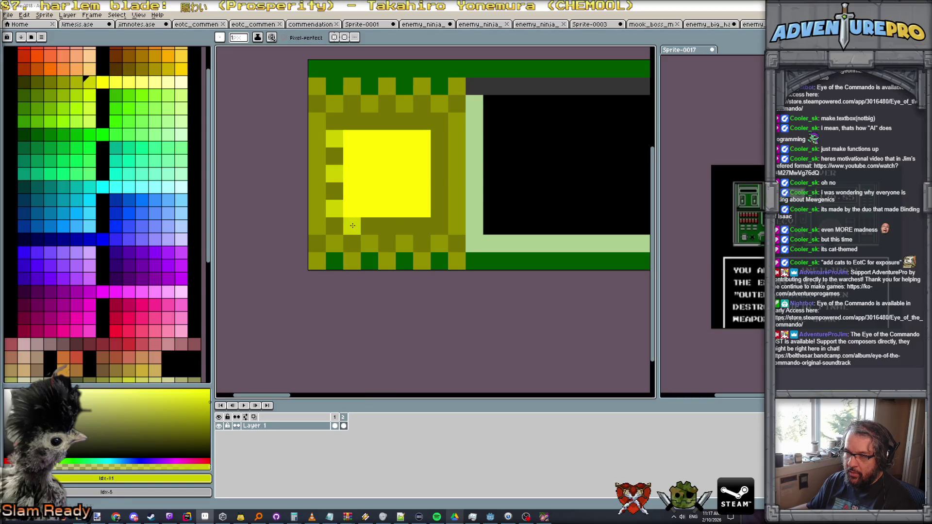
left_click(387, 226)
left_click(421, 226)
left_click(439, 208)
left_click(438, 173)
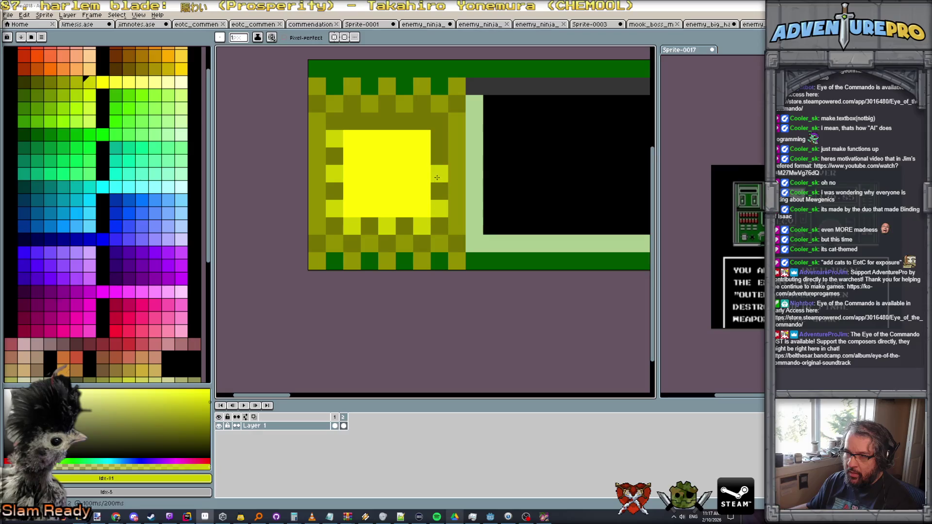
left_click(439, 139)
left_click(421, 121)
left_click(387, 121)
left_click(369, 121)
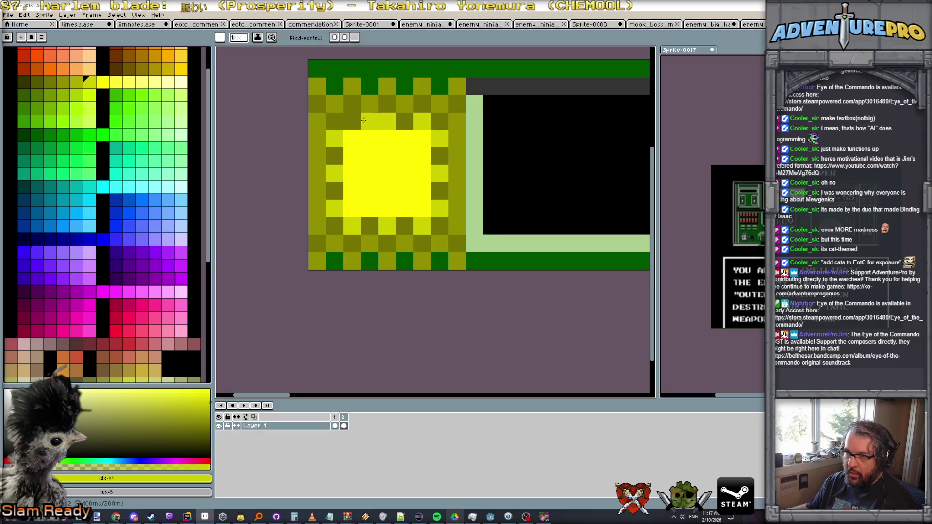
scroll(510, 272, "down", 5)
scroll(510, 273, "down", 1)
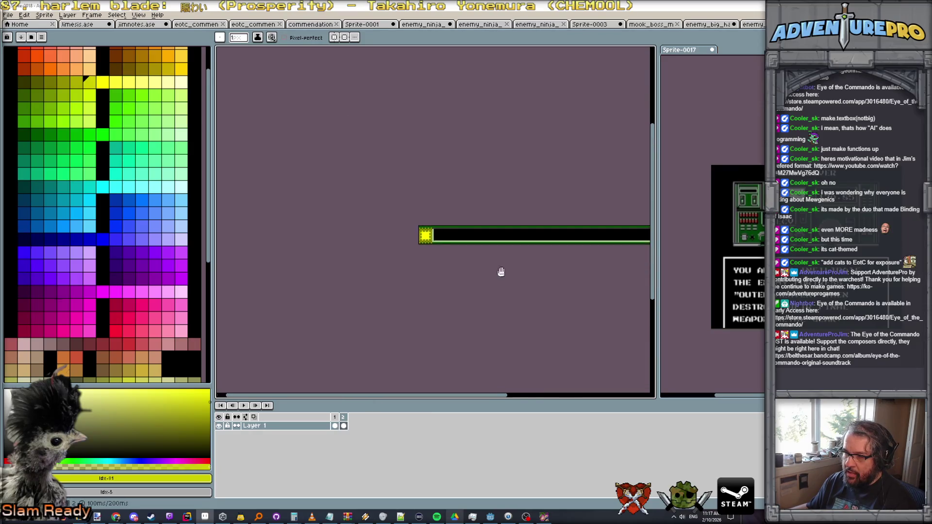
On frame 2, pick paler yellow swatches for the inner highlight square of the yellow icon tile.
left_click_drag(508, 271, 384, 272)
key("Right")
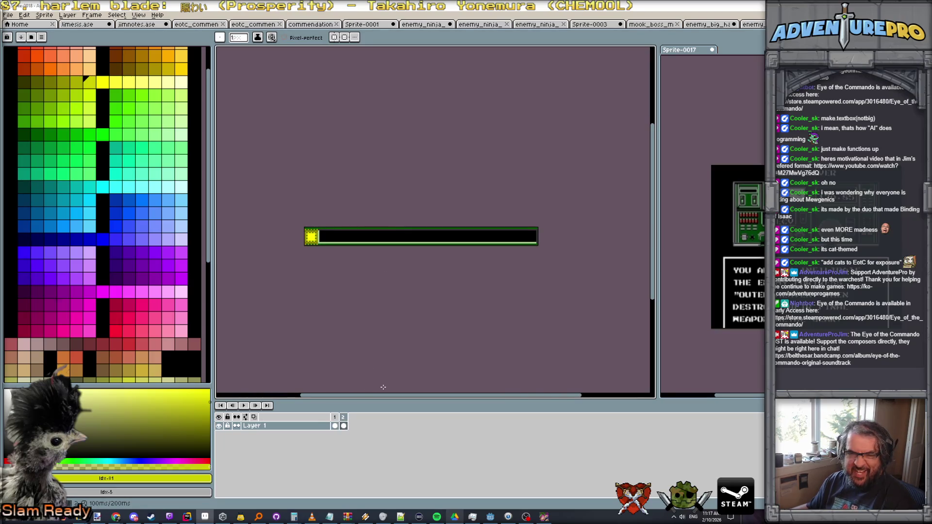
scroll(384, 313, "up", 1)
scroll(444, 307, "up", 1)
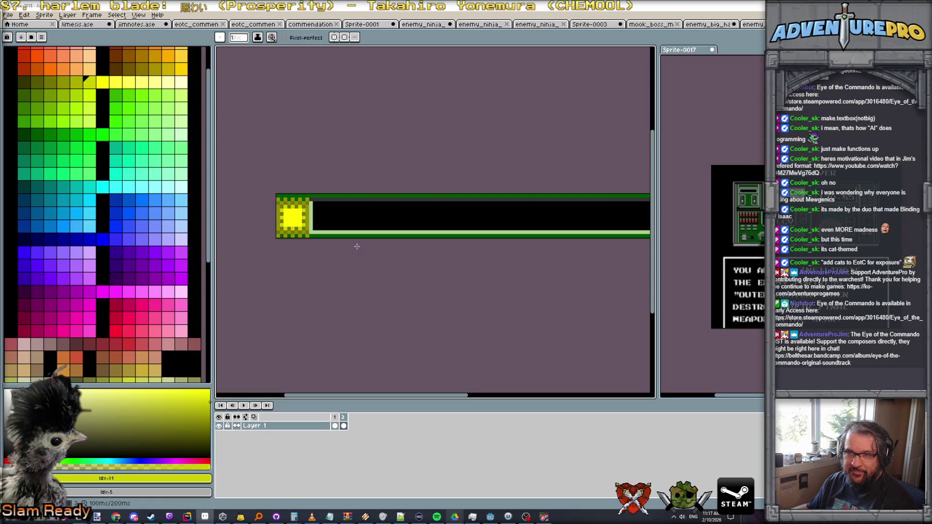
left_click(169, 82)
scroll(287, 198, "up", 2)
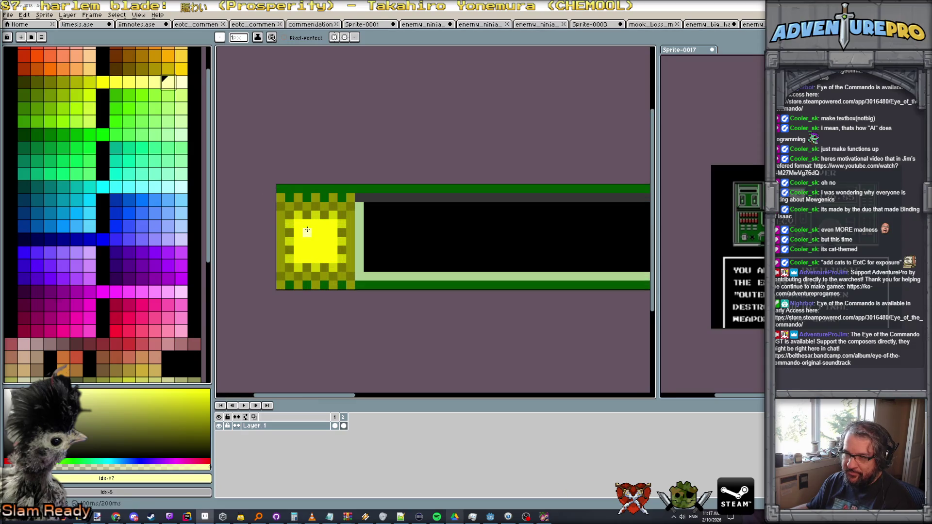
left_click(180, 82)
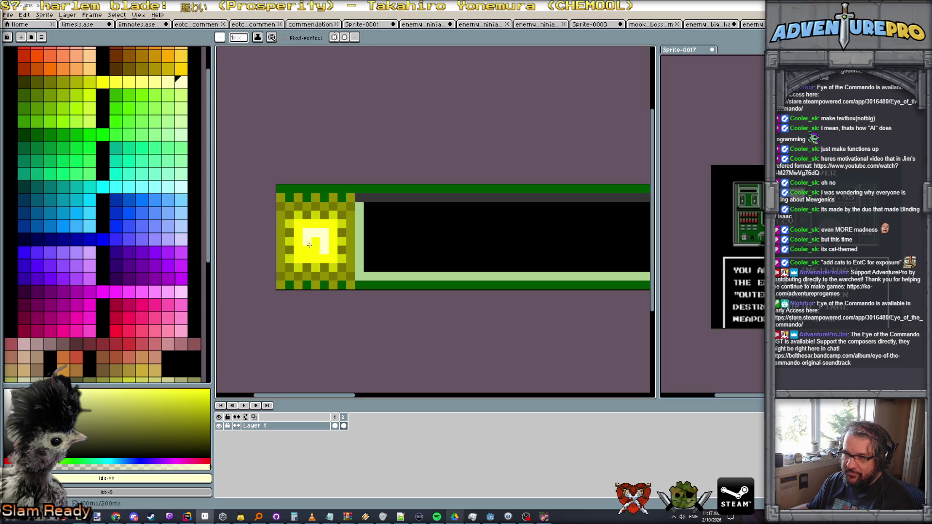
scroll(346, 260, "down", 1)
scroll(452, 277, "down", 1)
scroll(437, 281, "up", 1)
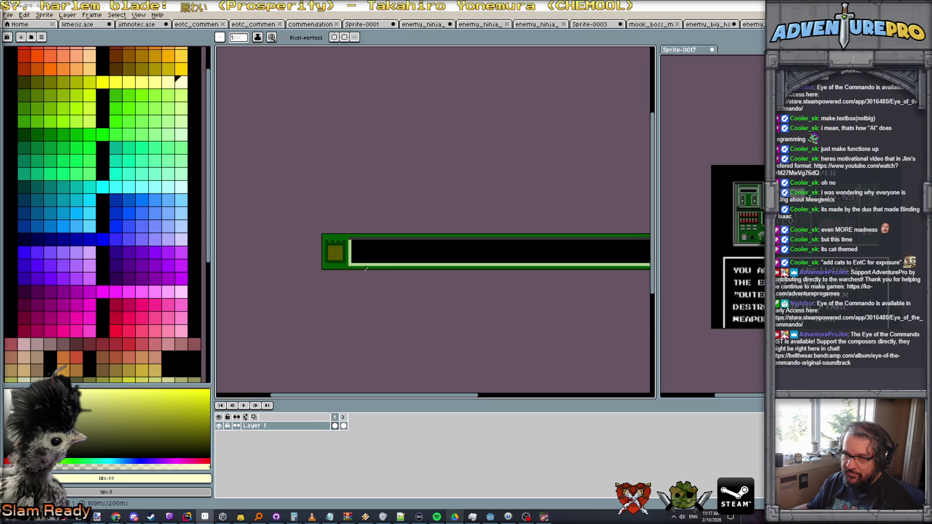
scroll(335, 255, "up", 2)
Flip between the two frames to preview the bar's glow animation.
key("Right")
scroll(388, 266, "down", 2)
key("Left")
scroll(394, 260, "up", 1)
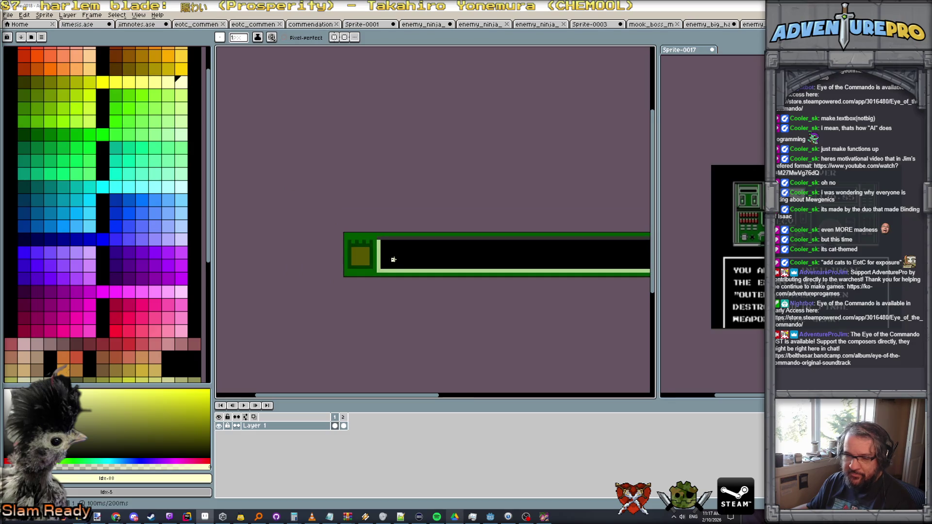
key("Right")
scroll(458, 298, "down", 2)
key("Left")
key("Right")
key("Left")
key("Right")
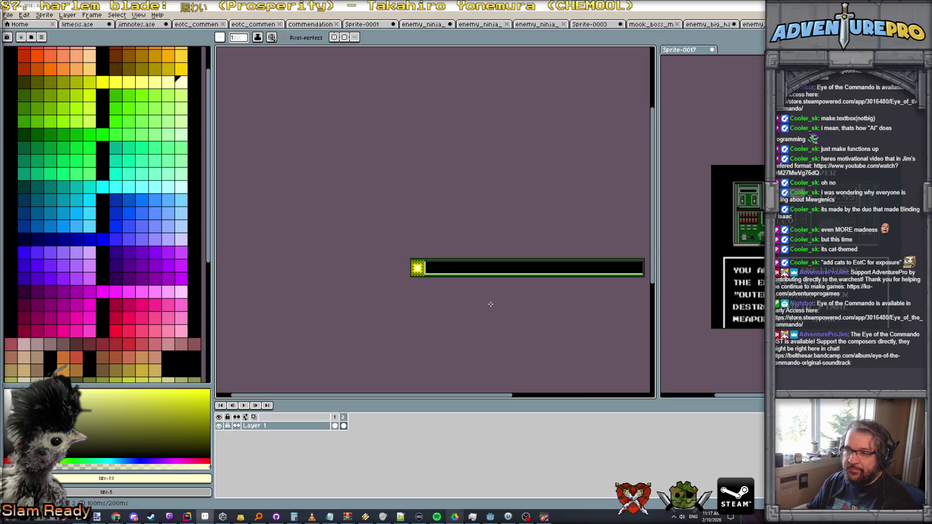
key("Return")
Save the sprite as a new hud_radio file in the ui folder via File > Save As.
left_click(8, 14)
left_click(29, 60)
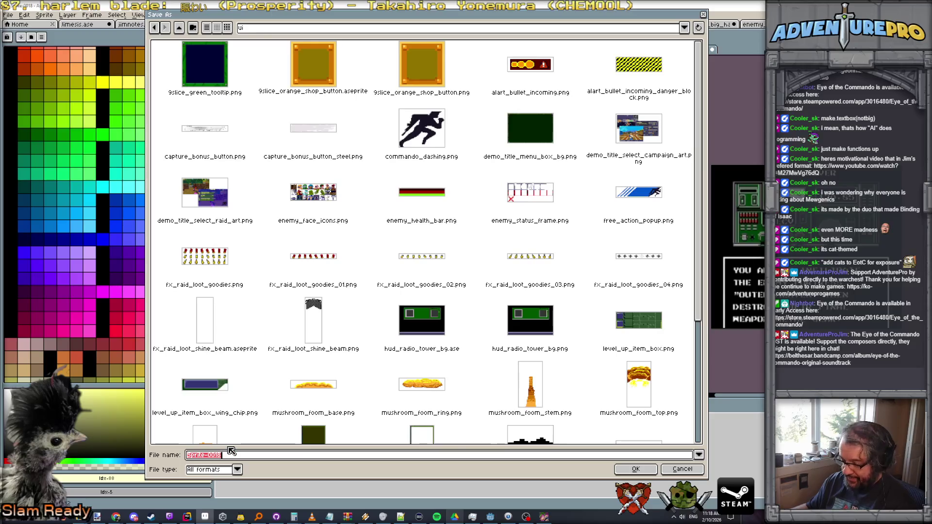
type("hud_ra")
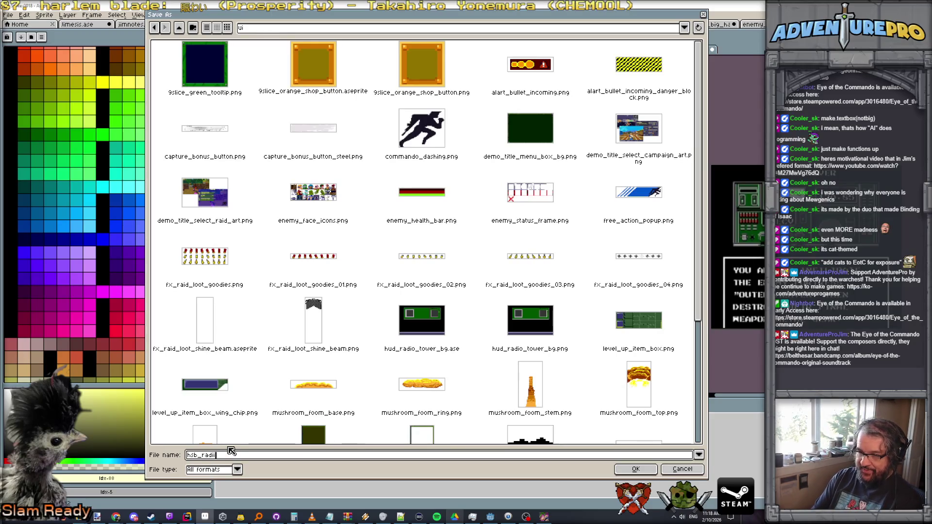
key("Return")
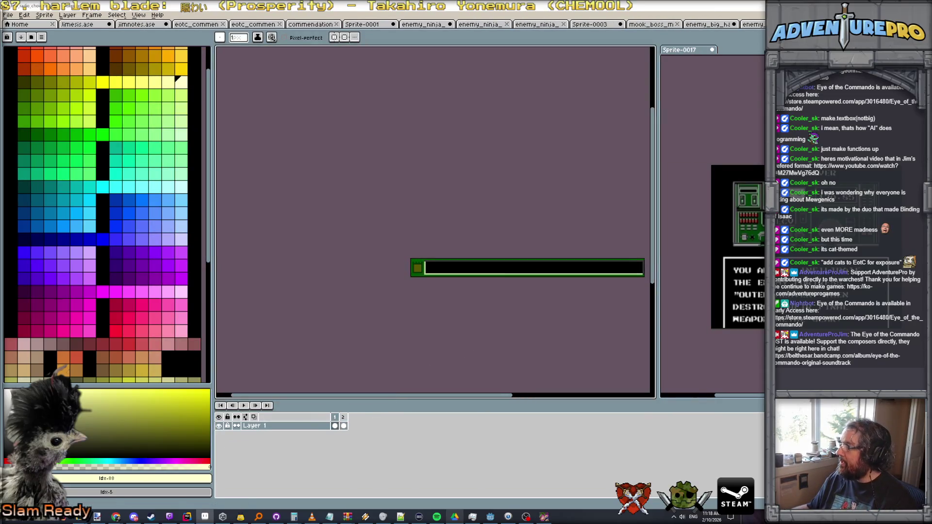
Copy the whole bar and paste it onto the radio tower's choice button layer inside the green panel.
key("ctrl+a")
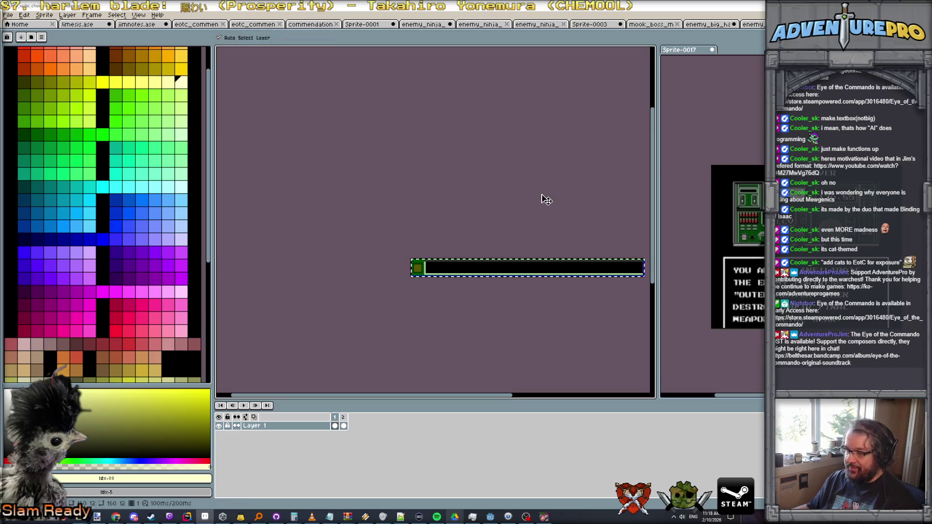
key("b")
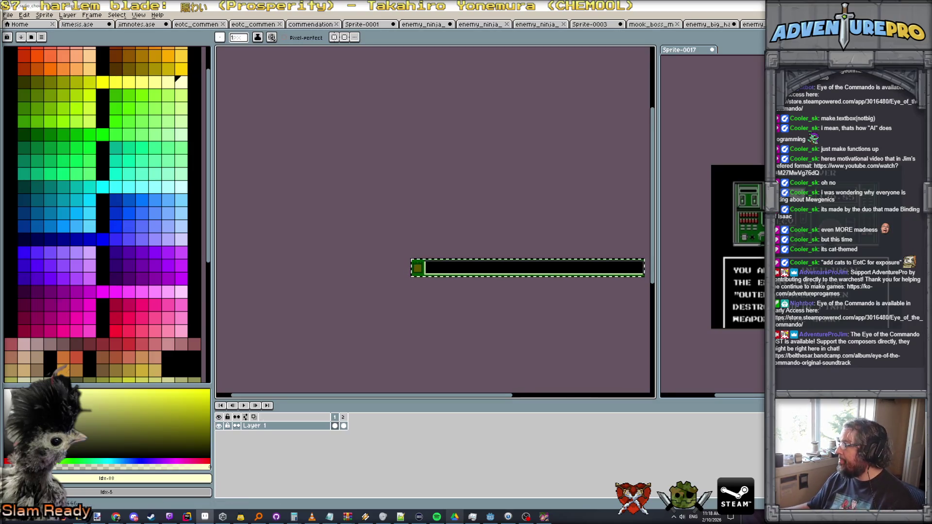
key("ctrl+Tab")
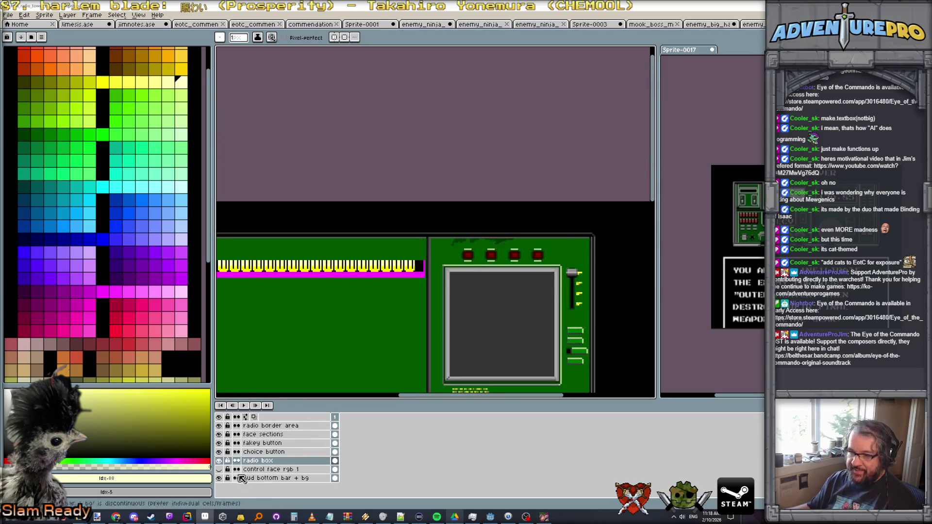
left_click(264, 451)
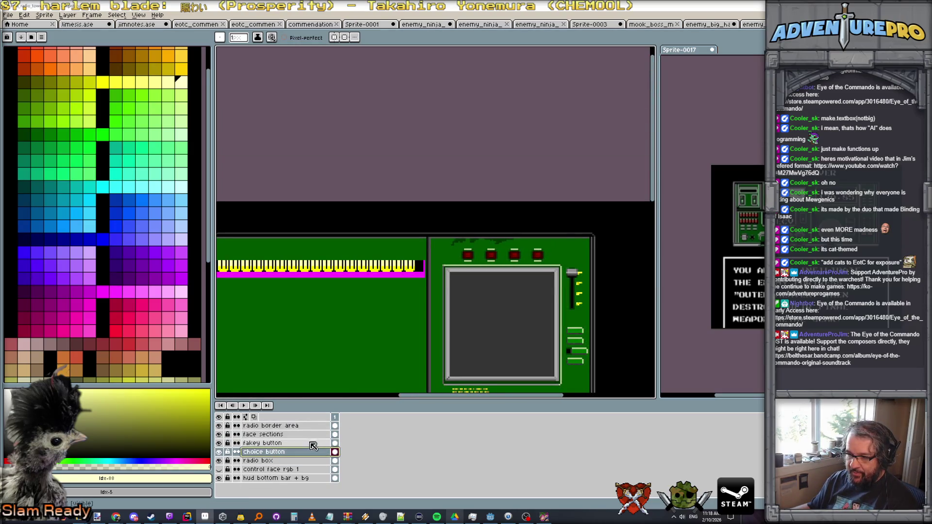
left_click_drag(379, 333, 479, 318)
key("ctrl+v")
left_click_drag(428, 208, 425, 268)
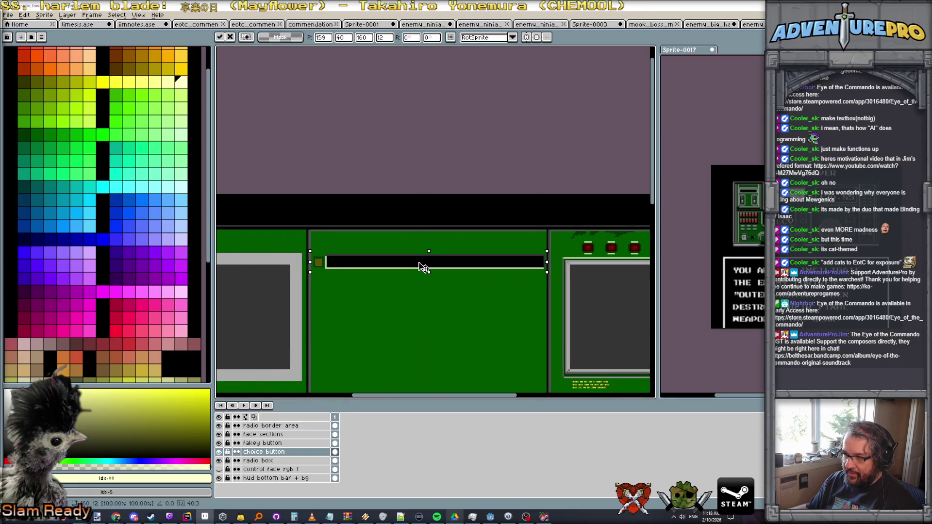
key("Return")
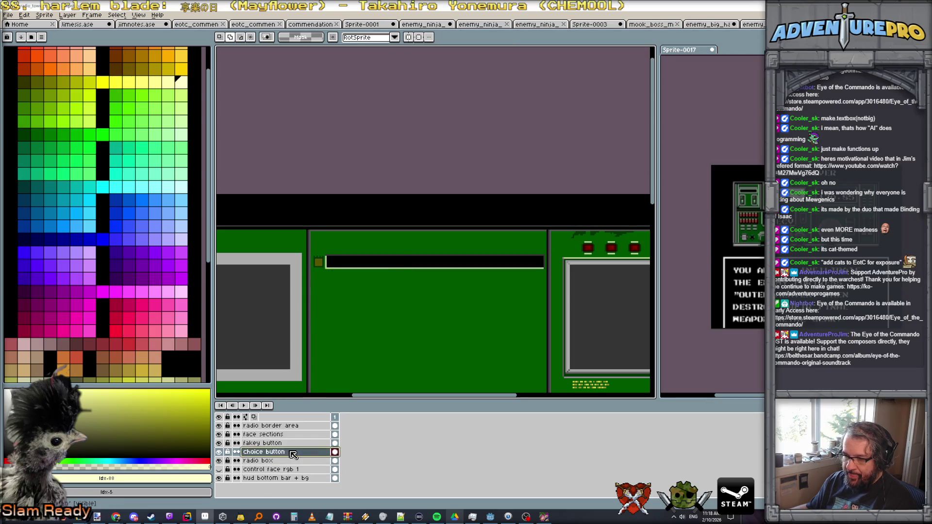
Rename the layer 'choice button area' and paste a second bar just below the first.
double_click(292, 452)
left_click(392, 82)
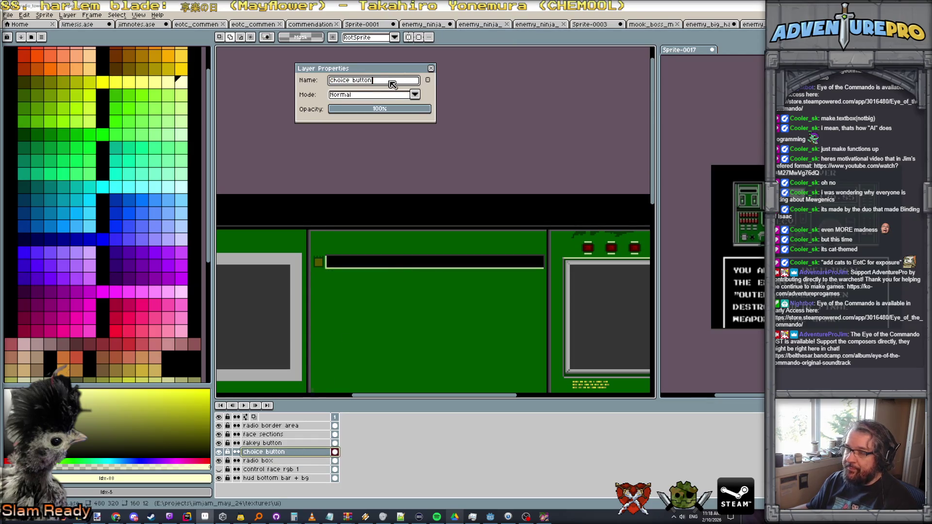
type("area")
key("Return")
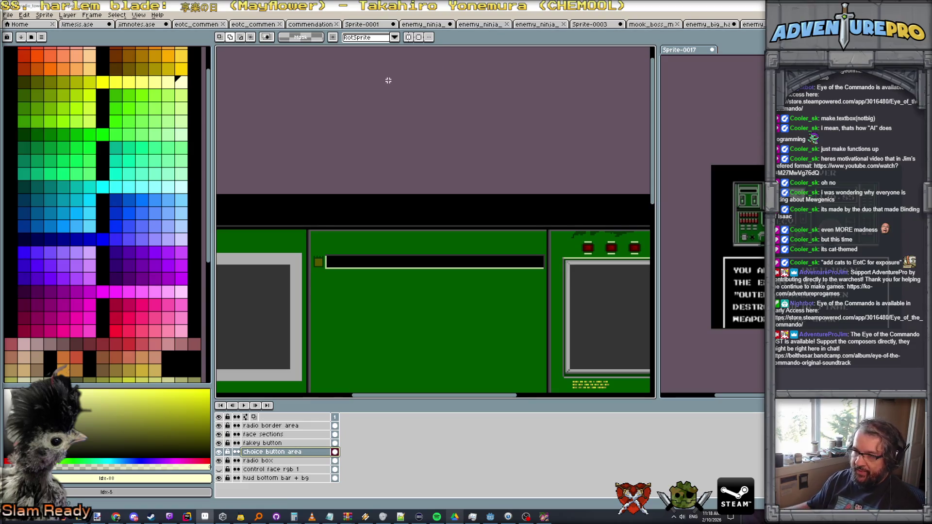
scroll(377, 305, "up", 2)
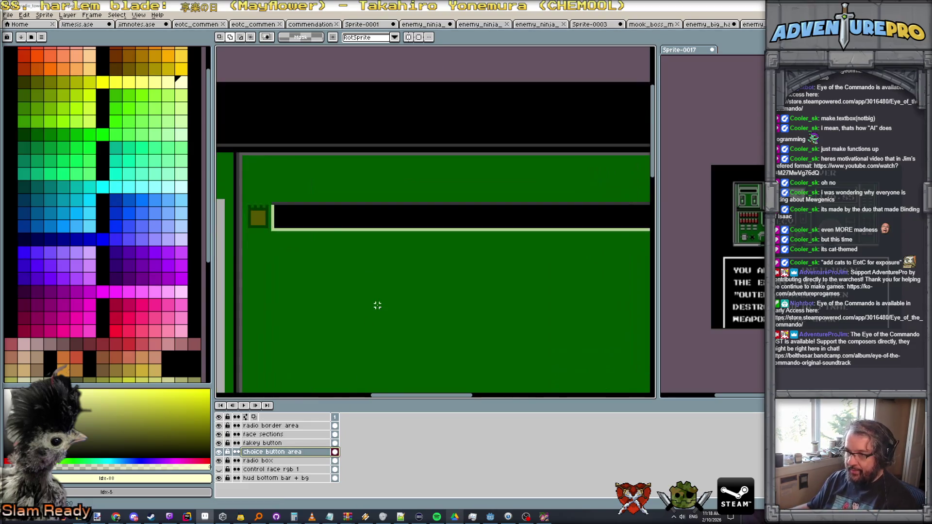
scroll(377, 306, "down", 1)
key("ctrl+v")
left_click_drag(400, 165, 421, 275)
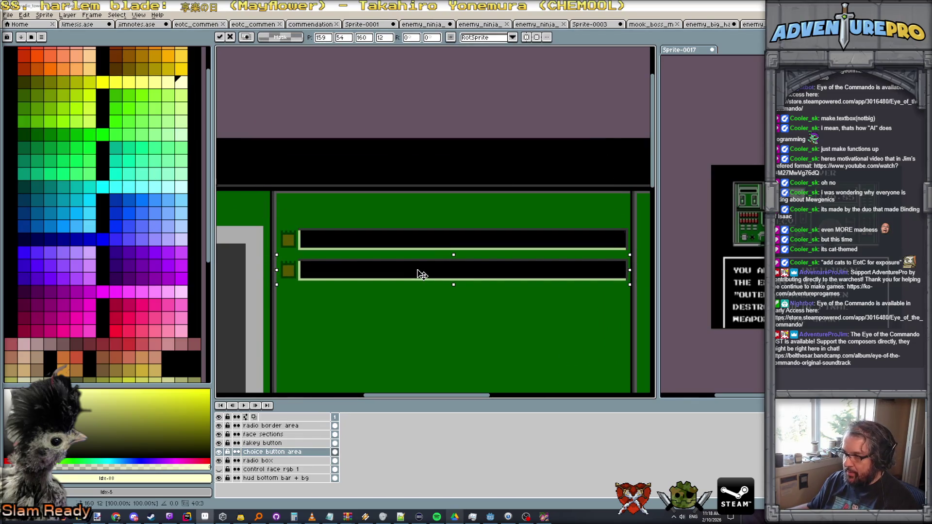
Paste two more black choice bars and drop them into the third and fourth rows of the panel.
key("ctrl+v")
mouse_move(401, 156)
left_mouse_down()
mouse_move(418, 304)
mouse_move(427, 297)
left_mouse_up()
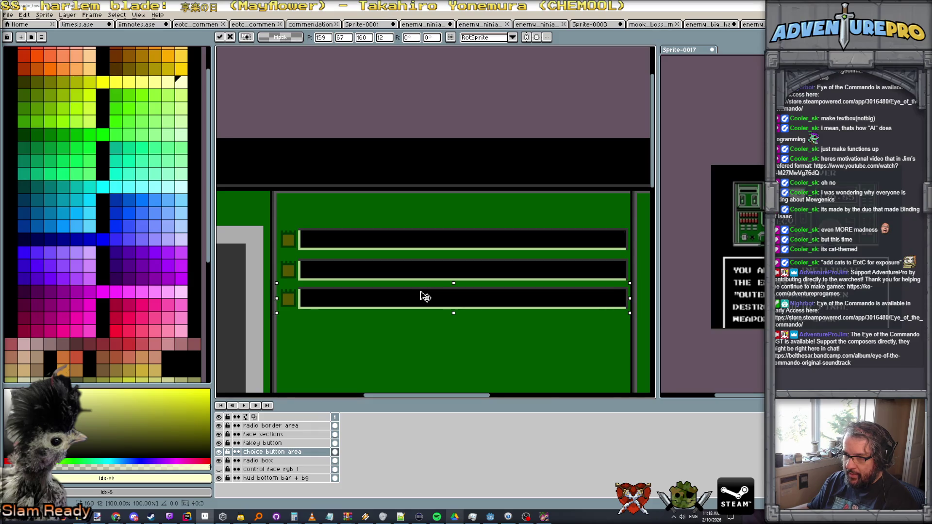
key("ctrl+v")
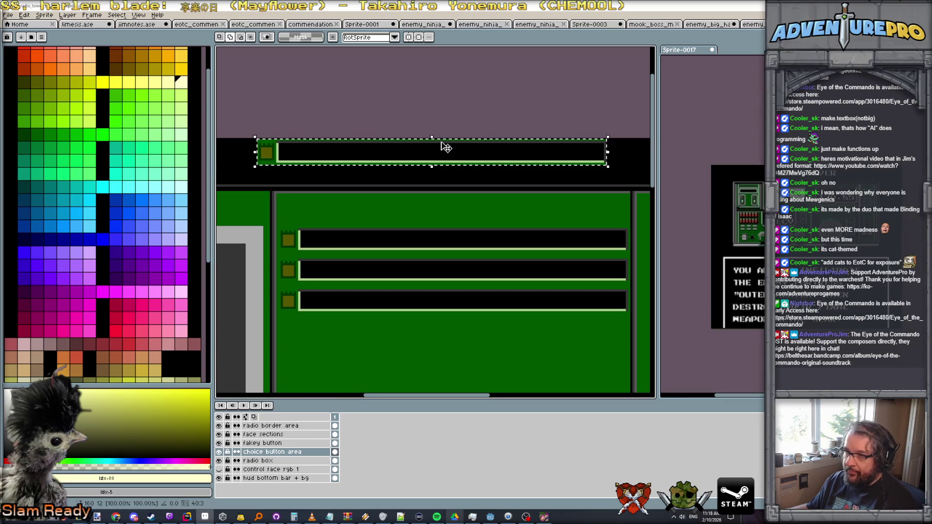
left_click_drag(443, 154, 465, 332)
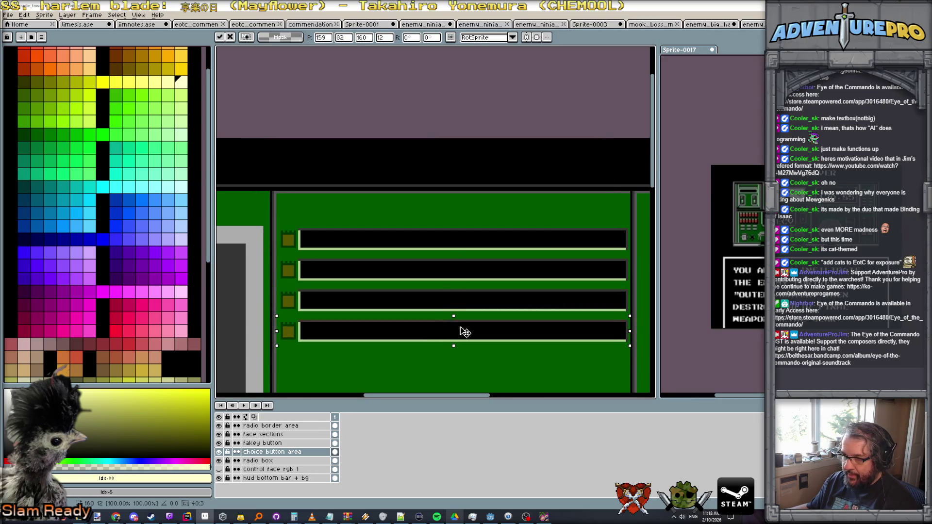
left_click(459, 326)
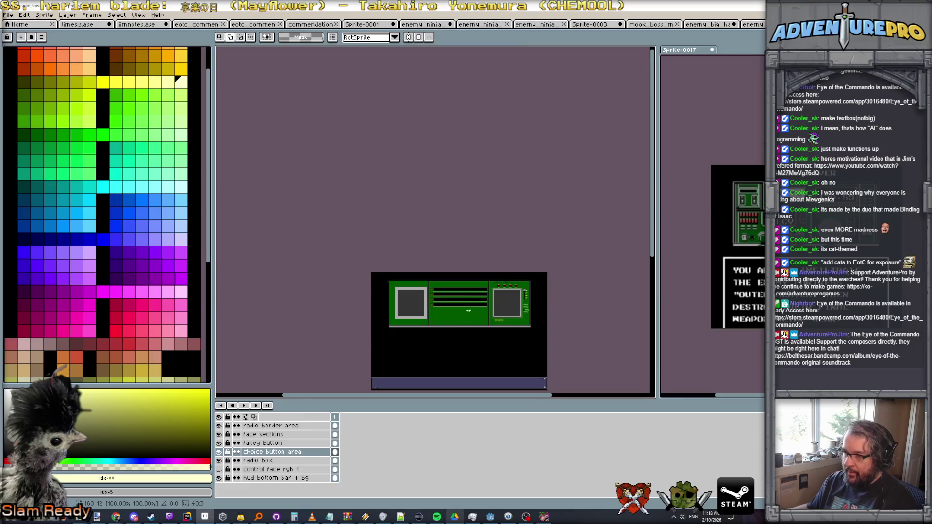
scroll(467, 313, "up", 3)
scroll(475, 268, "down", 2)
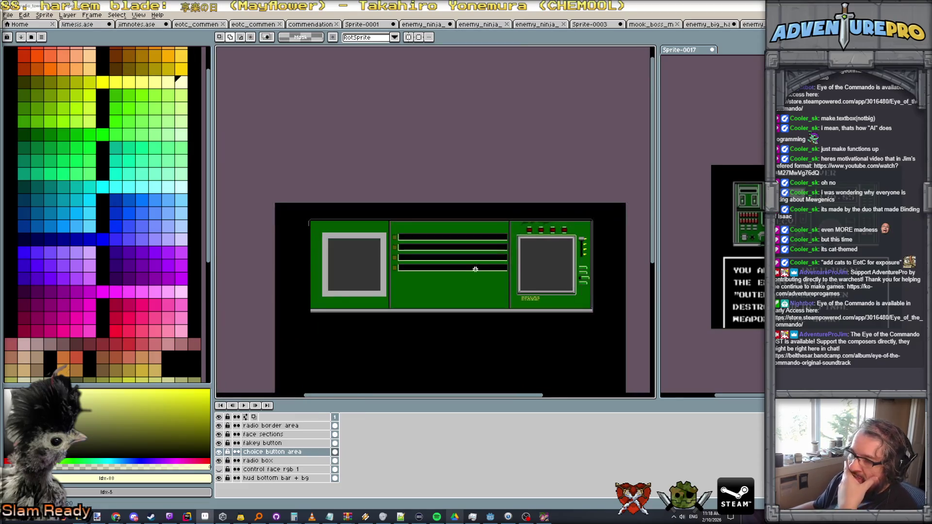
scroll(435, 259, "up", 3)
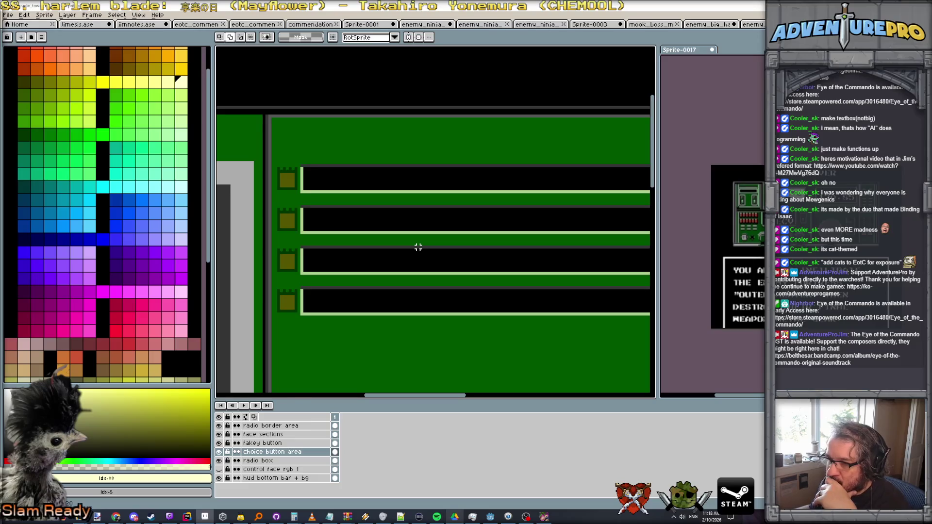
scroll(418, 248, "down", 2)
scroll(430, 259, "down", 1)
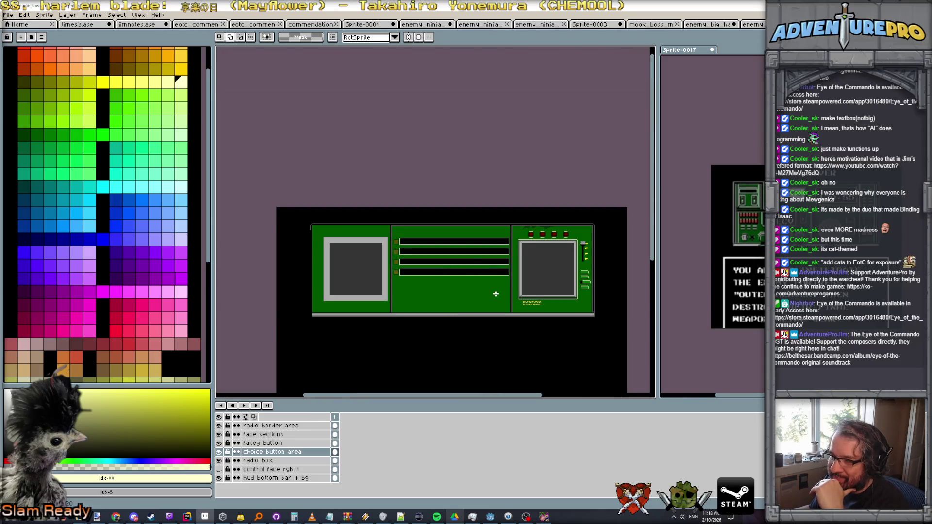
scroll(477, 283, "up", 2)
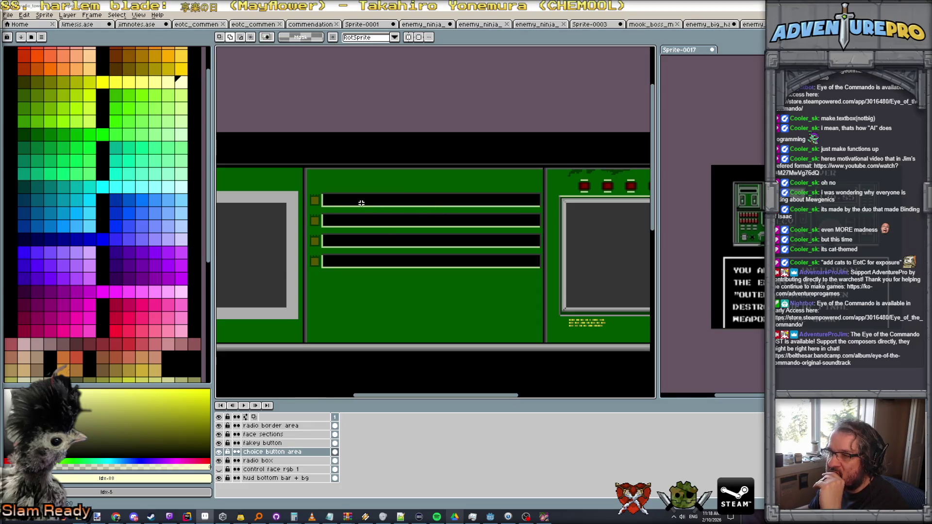
scroll(360, 203, "down", 2)
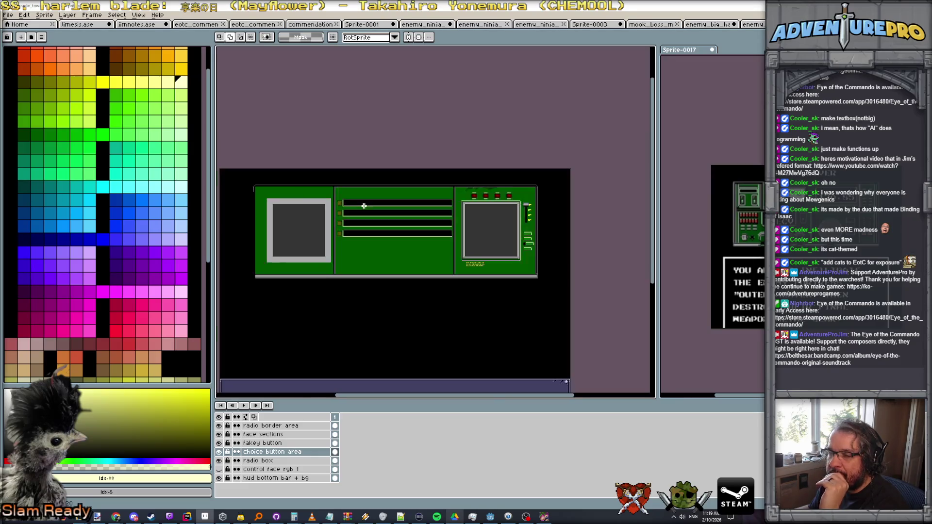
scroll(362, 223, "up", 1)
scroll(363, 223, "up", 1)
scroll(363, 224, "down", 1)
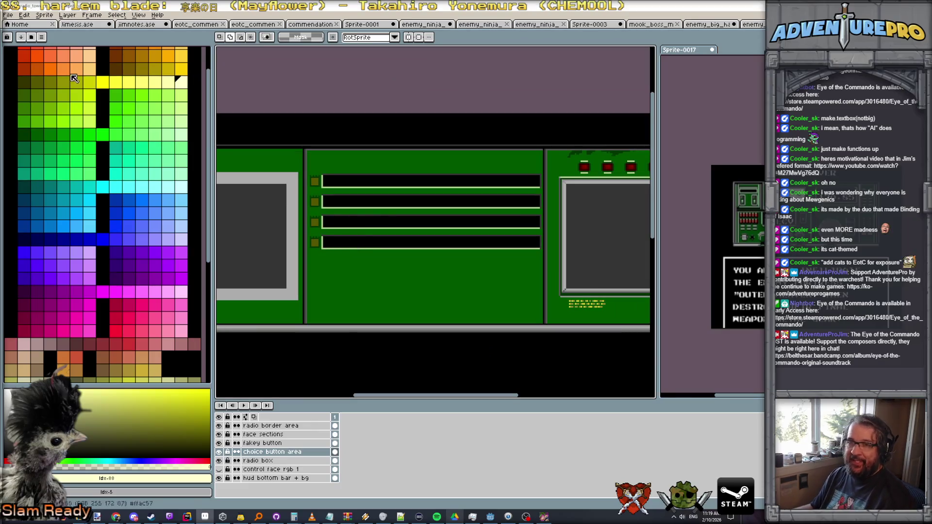
left_click(10, 15)
Save the background as PNG, overwriting hud_radio_tower_bg.png and dismissing the format warning.
left_click(29, 61)
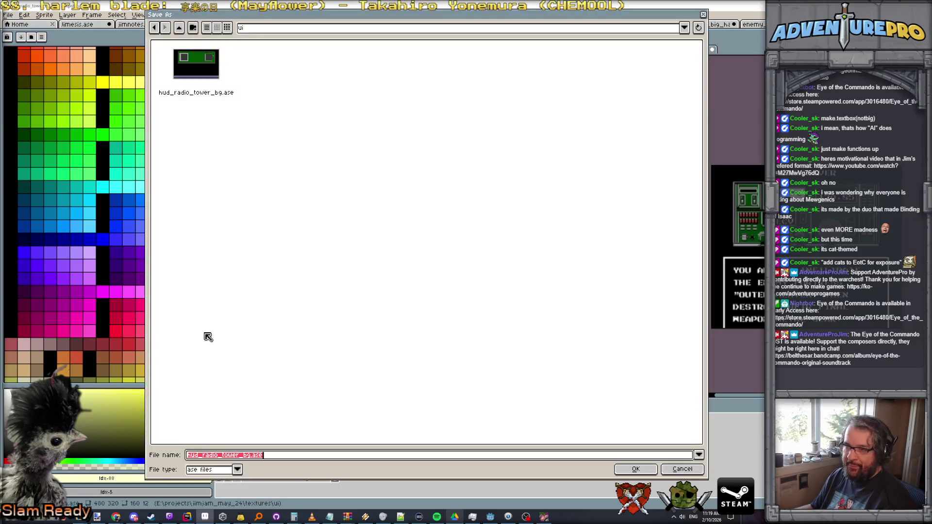
left_click(238, 470)
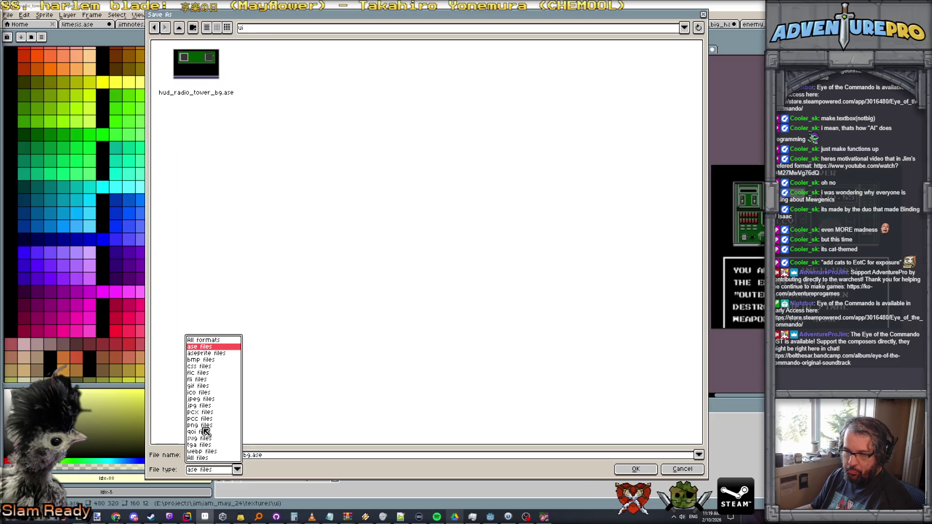
left_click(204, 426)
left_click(615, 472)
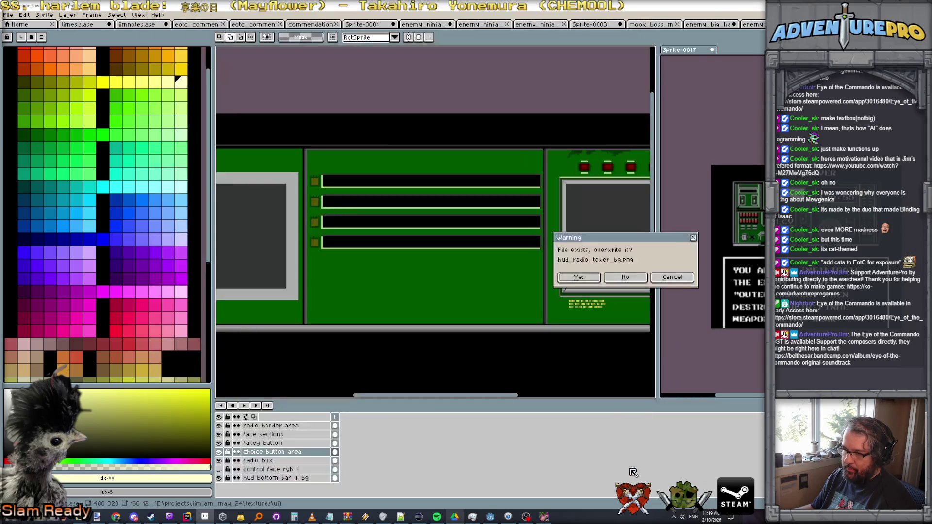
left_click(594, 282)
left_click(603, 306)
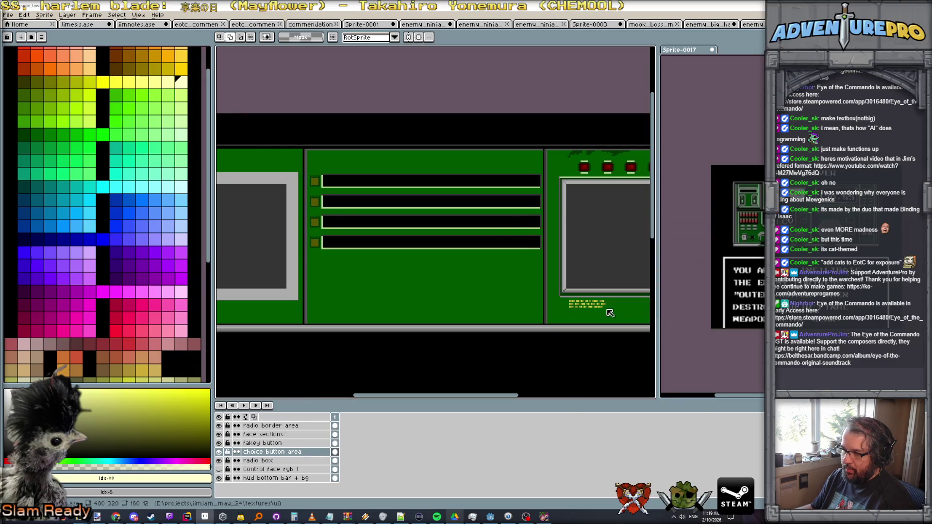
Close the running game window and bring the Godot editor back up.
key("alt+Tab")
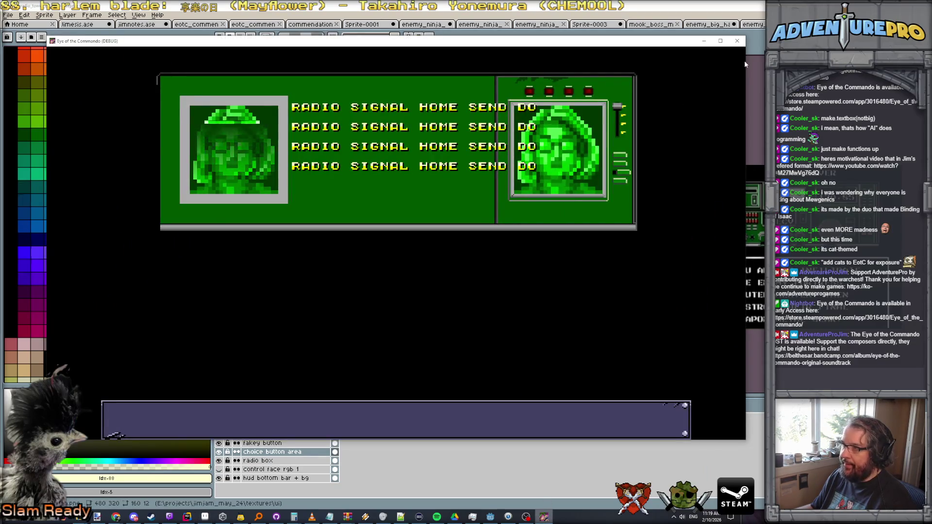
left_click(738, 41)
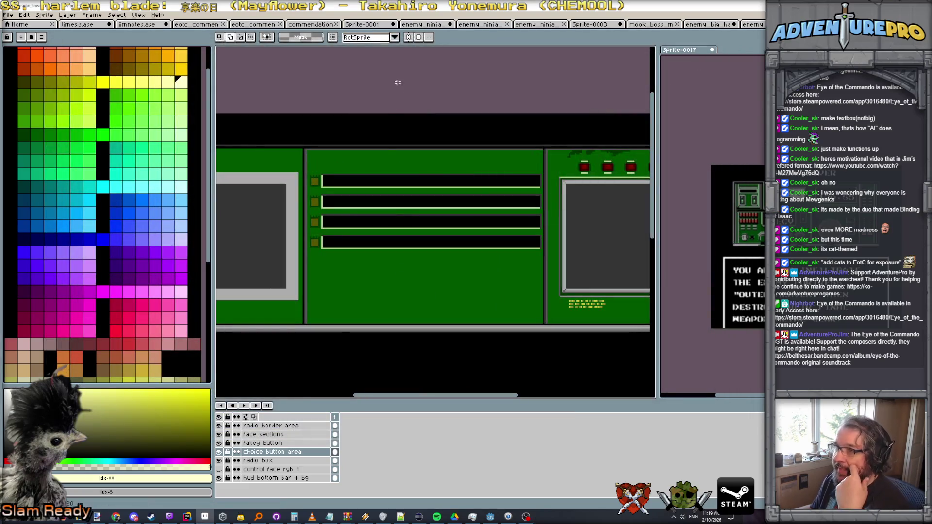
left_click(490, 518)
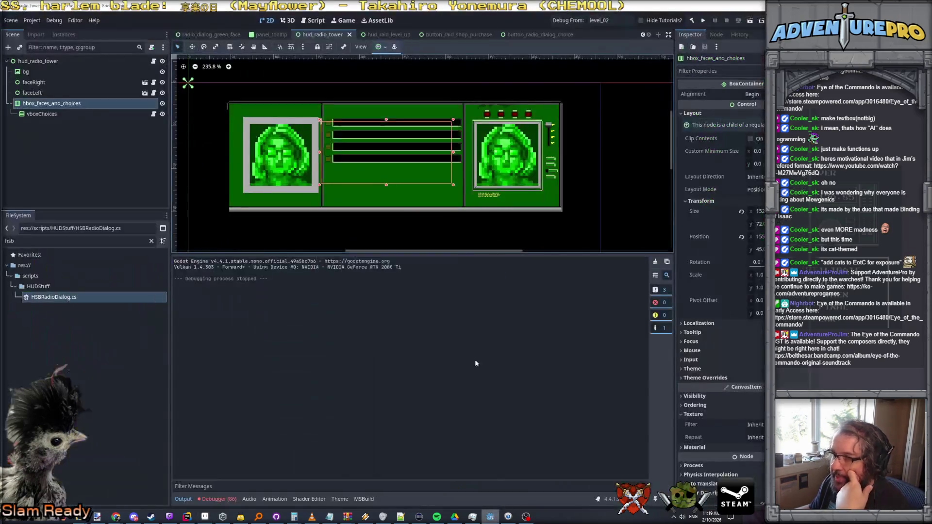
scroll(378, 130, "up", 1)
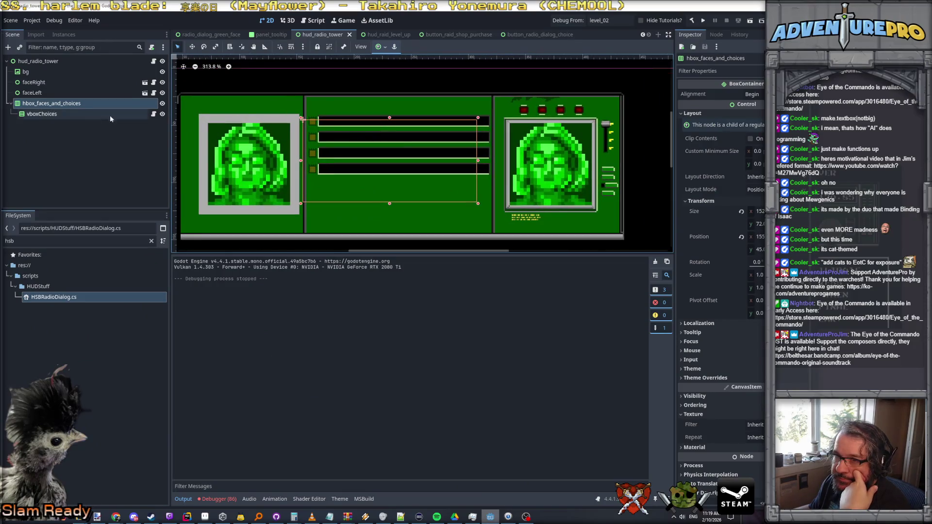
Move hbox_faces_and_choices over the four bars and widen it to 161 pixels.
left_click_drag(354, 161, 359, 151)
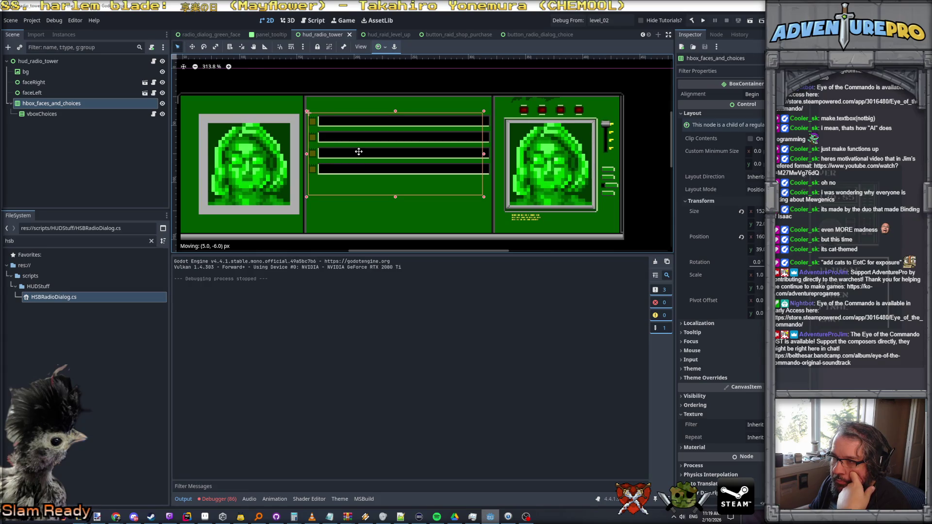
scroll(337, 138, "up", 3)
left_click_drag(358, 151, 323, 126)
scroll(334, 134, "up", 2)
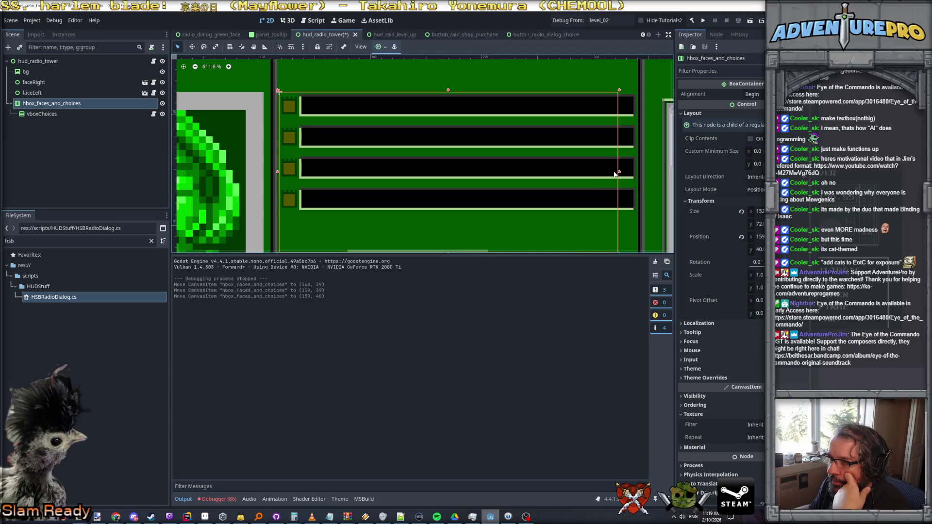
left_click_drag(619, 174, 659, 174)
scroll(528, 174, "down", 2)
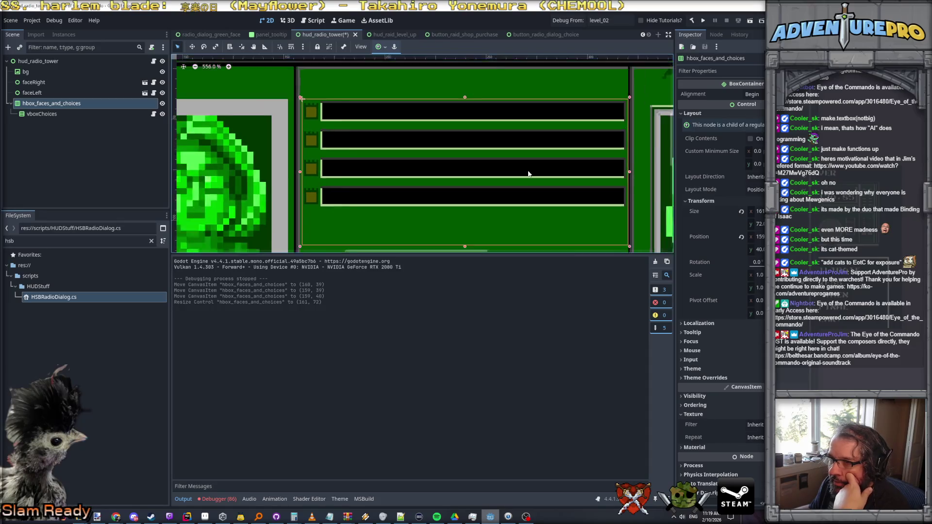
scroll(525, 173, "down", 1)
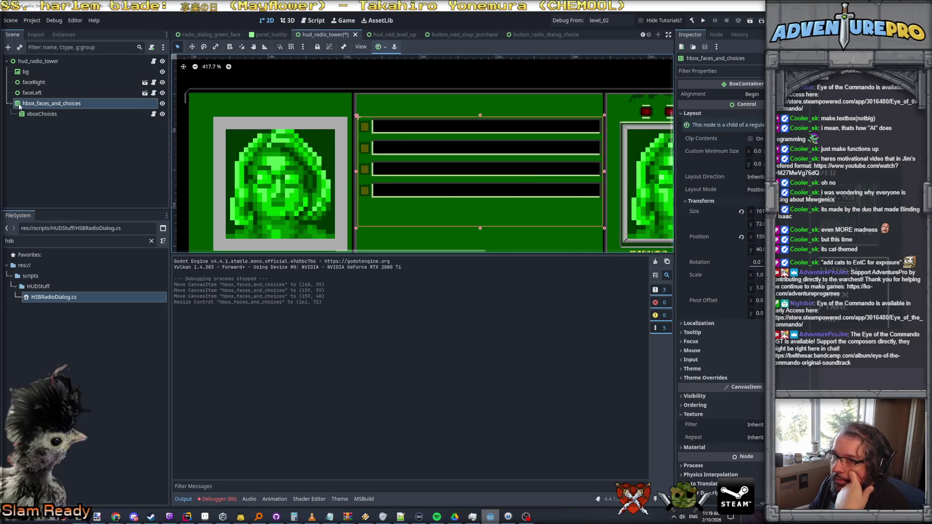
left_click(41, 114)
Rename the hbox to hbox_choices and move vboxChoices out to the scene root.
left_click(48, 106)
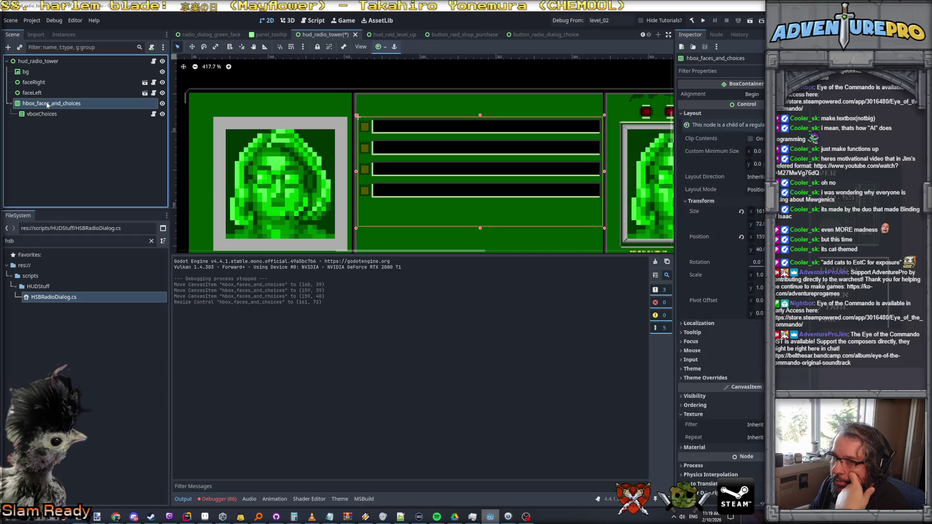
type("hbox_c")
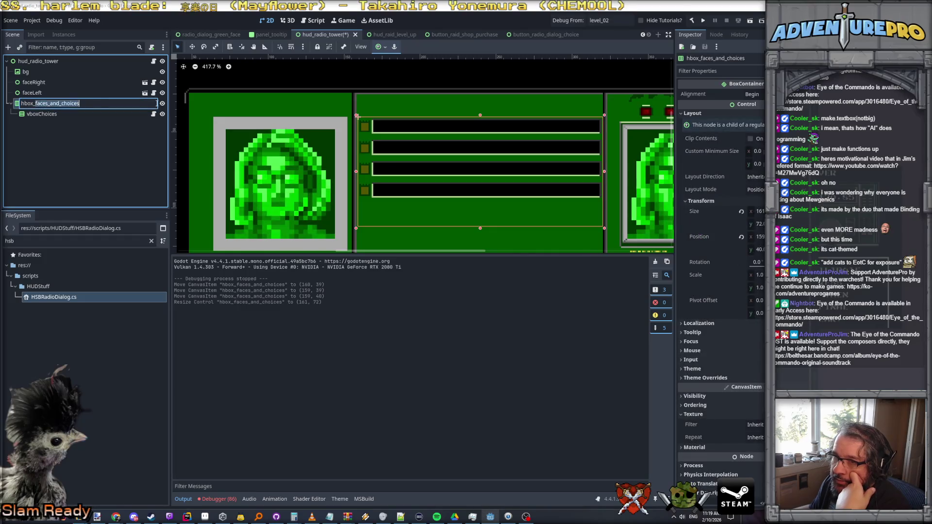
type("hoice")
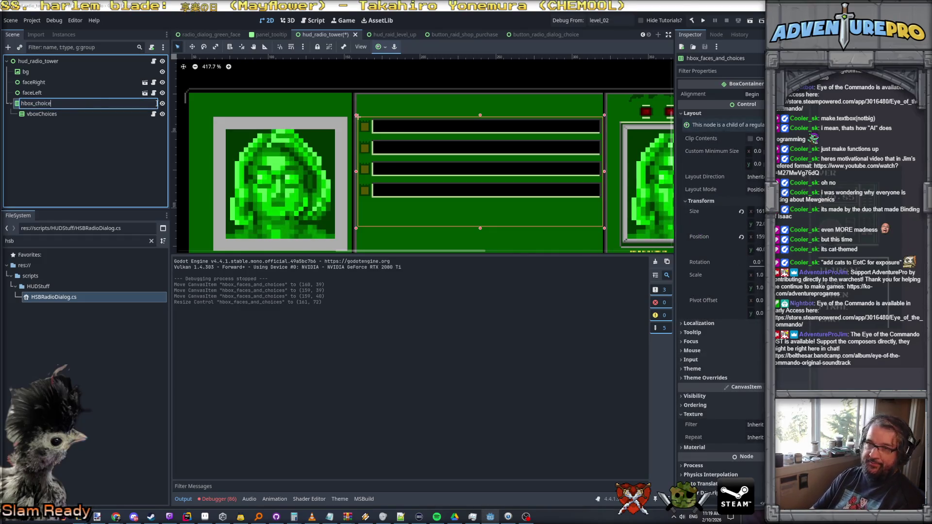
key("Return")
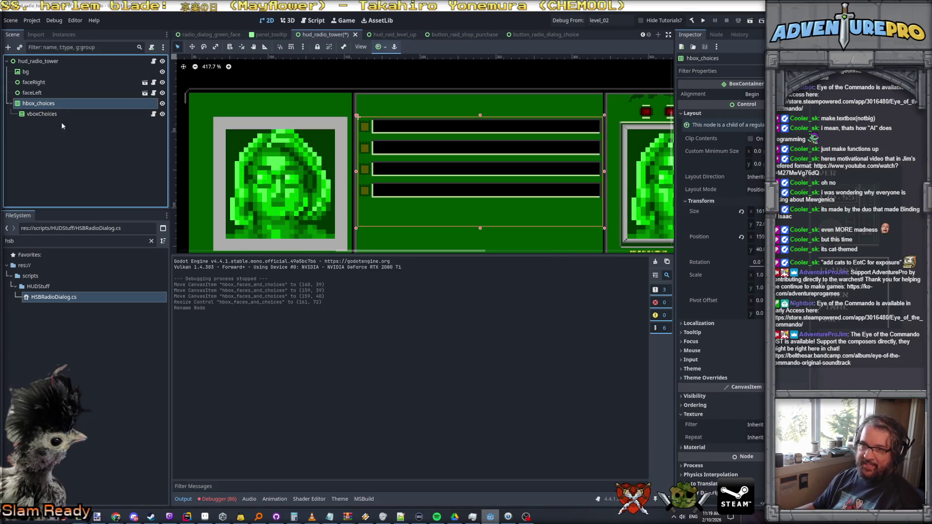
left_click(47, 115)
left_click_drag(48, 115, 43, 99)
Delete the emptied hbox_choices node and switch to the button_radio_dialog_choice scene.
left_click(40, 115)
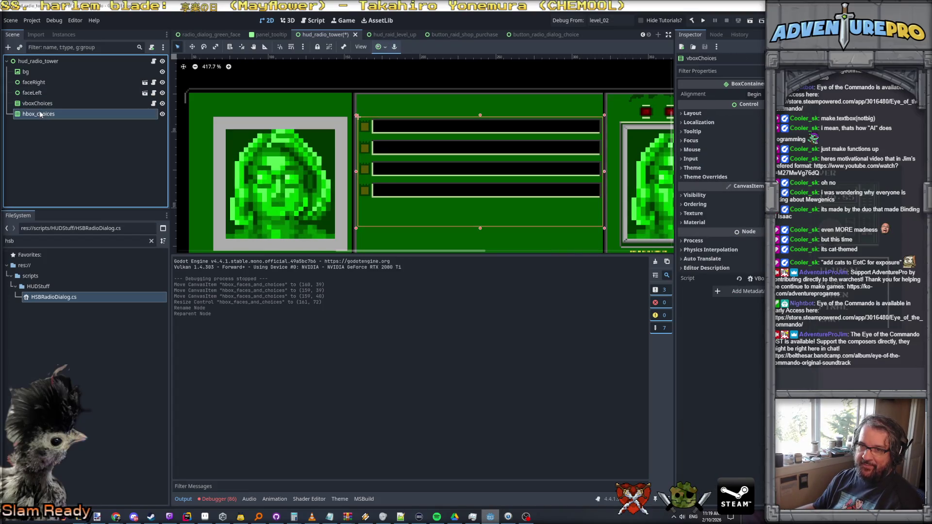
key("Delete")
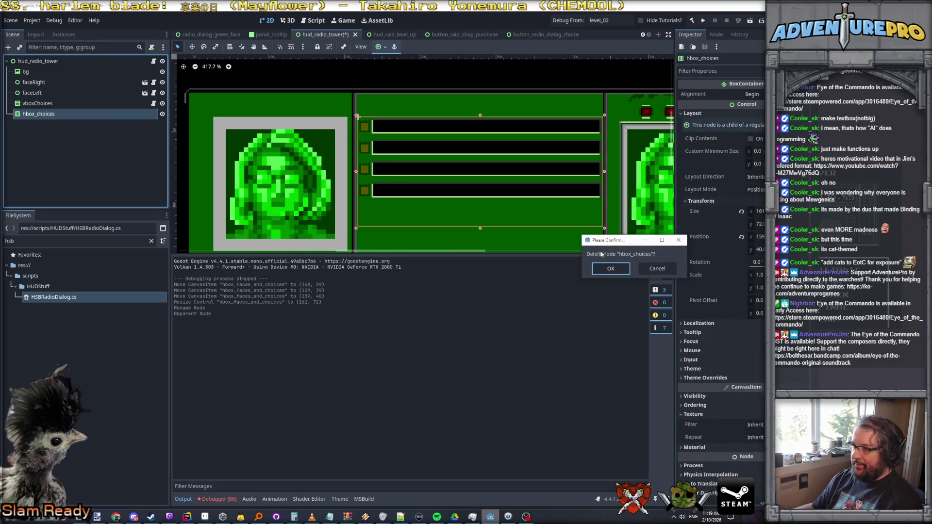
left_click(609, 270)
left_click(47, 103)
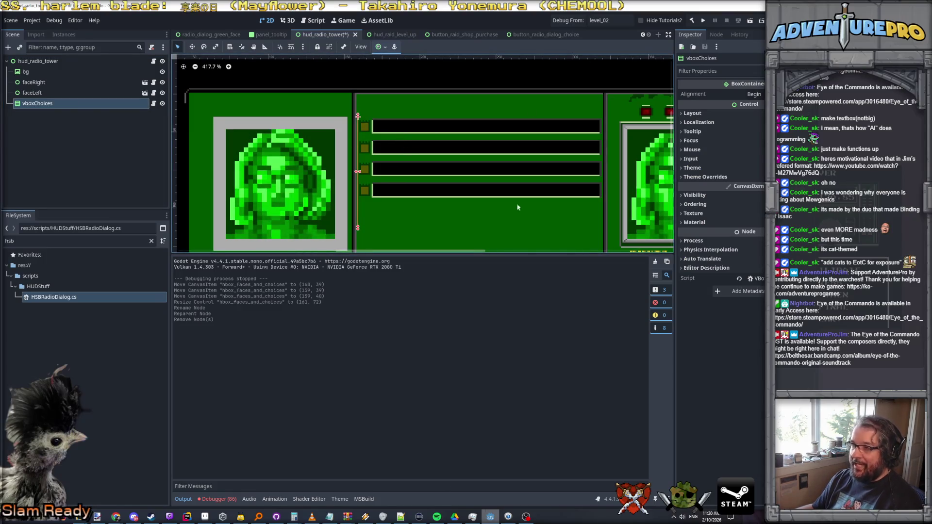
left_click(548, 34)
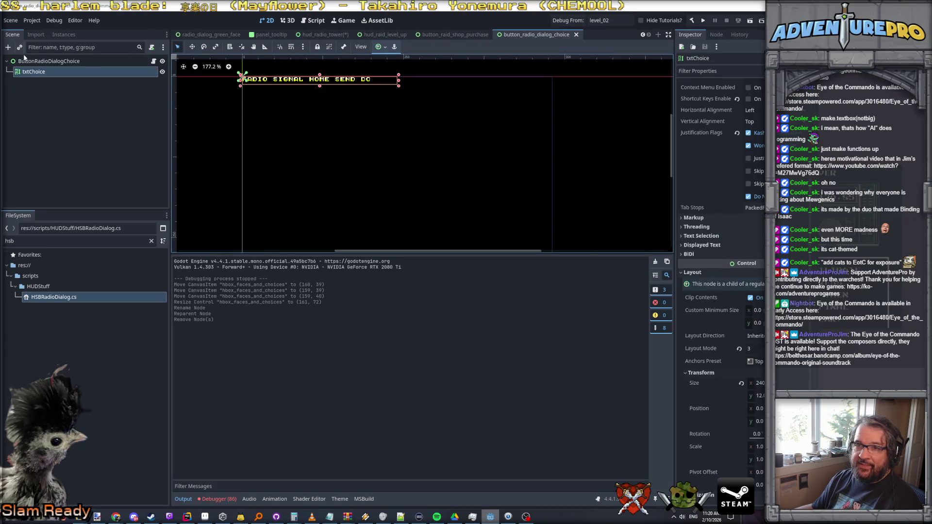
Add a TextureRect child named imgBG to ButtonRadioDialogChoice and order it above txtChoice.
left_click(43, 60)
right_click(33, 61)
key("Escape")
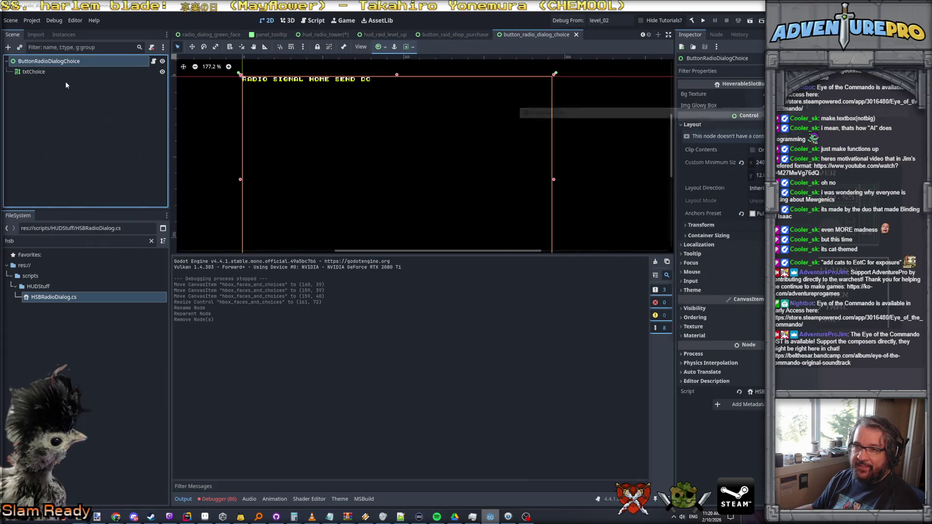
key("ctrl+a")
type("texture")
key("Return")
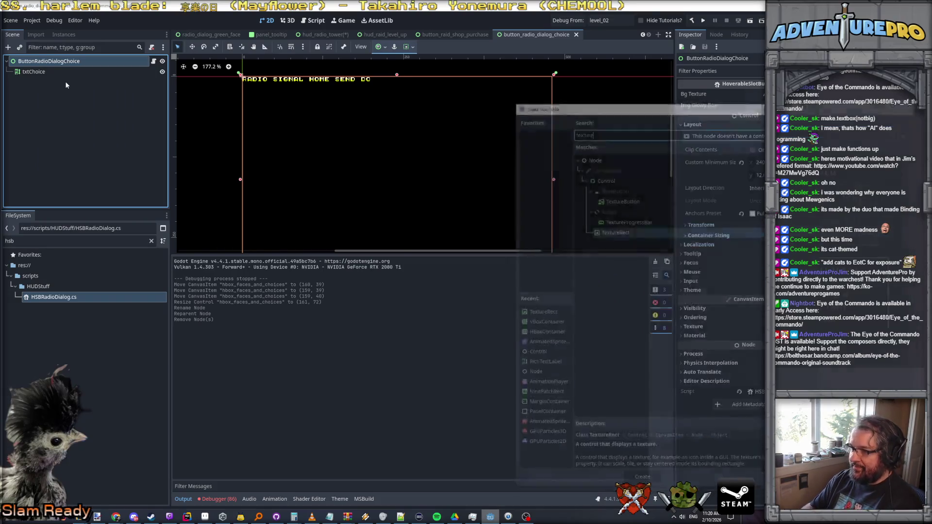
left_click(49, 83)
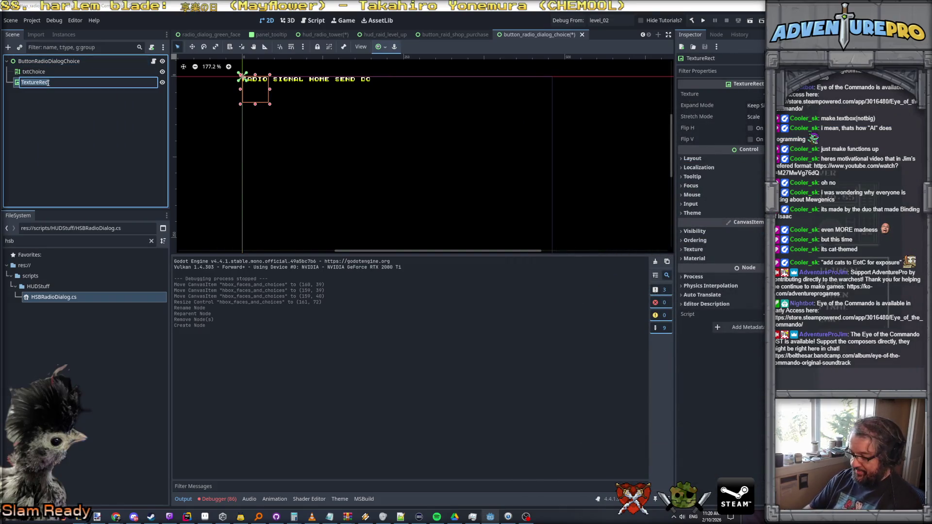
type("BG")
key("Return")
left_click_drag(28, 82, 29, 69)
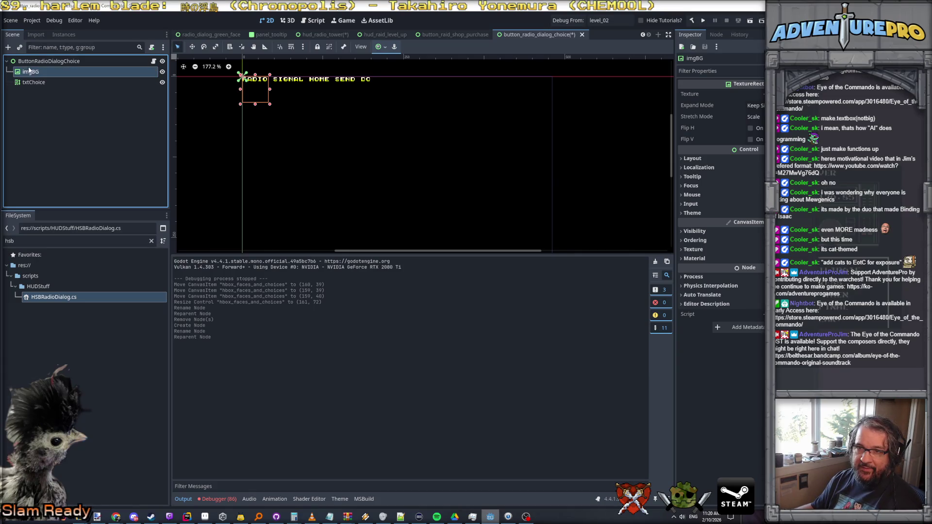
Browse the texture picker for imgBG without choosing one, then return to Aseprite.
left_click(754, 94)
left_click(734, 284)
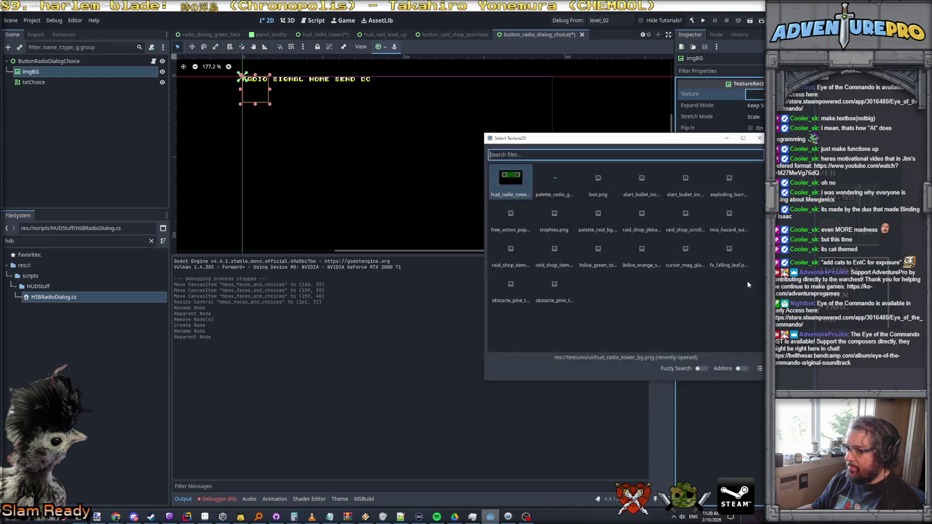
key("Escape")
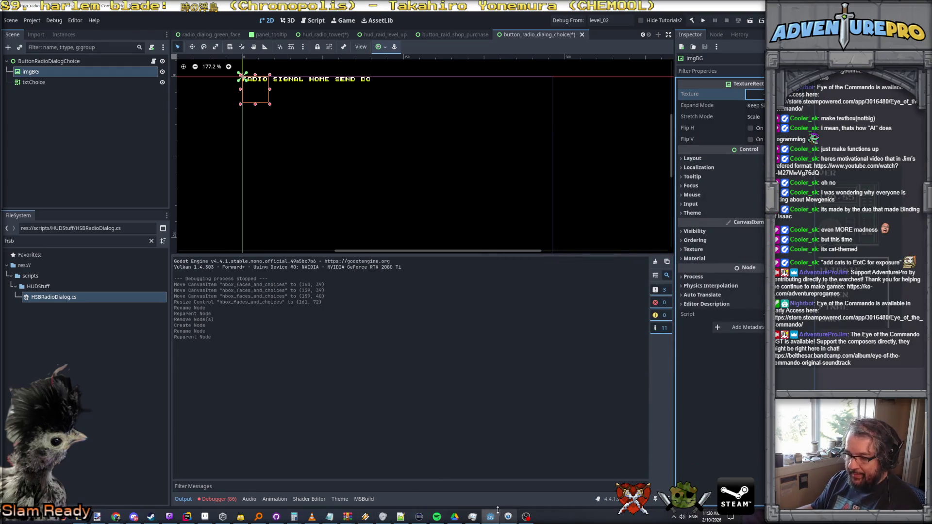
left_click(205, 516)
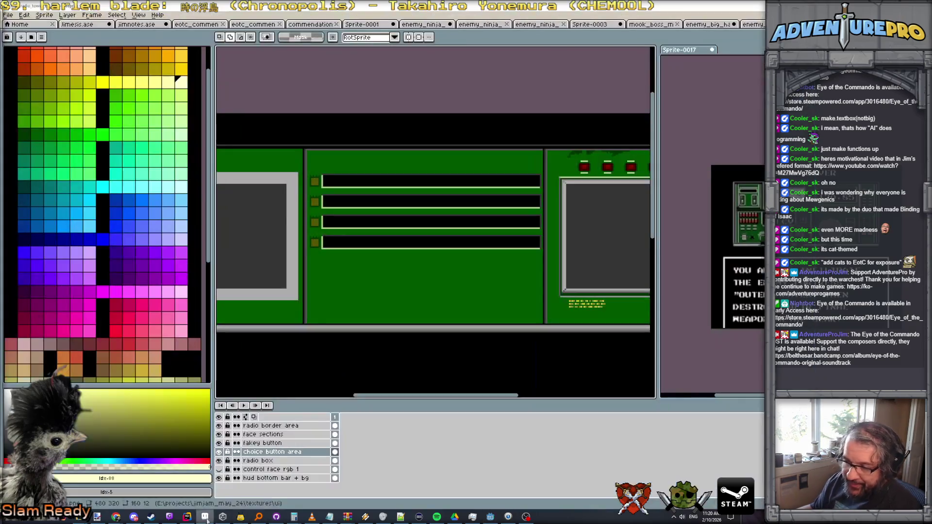
Switch to the choice bar sprite and set the sprite sheet export to two columns.
key("ctrl+Tab")
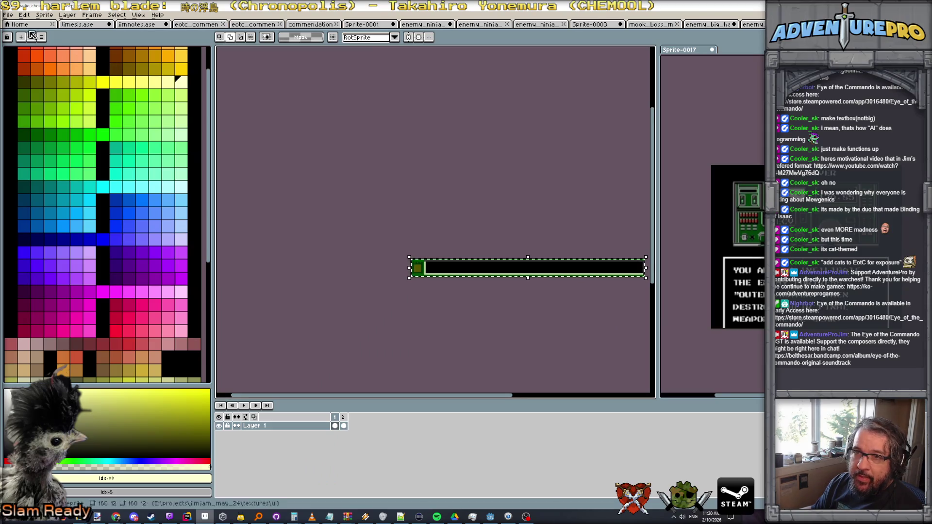
left_click(11, 14)
mouse_move(22, 86)
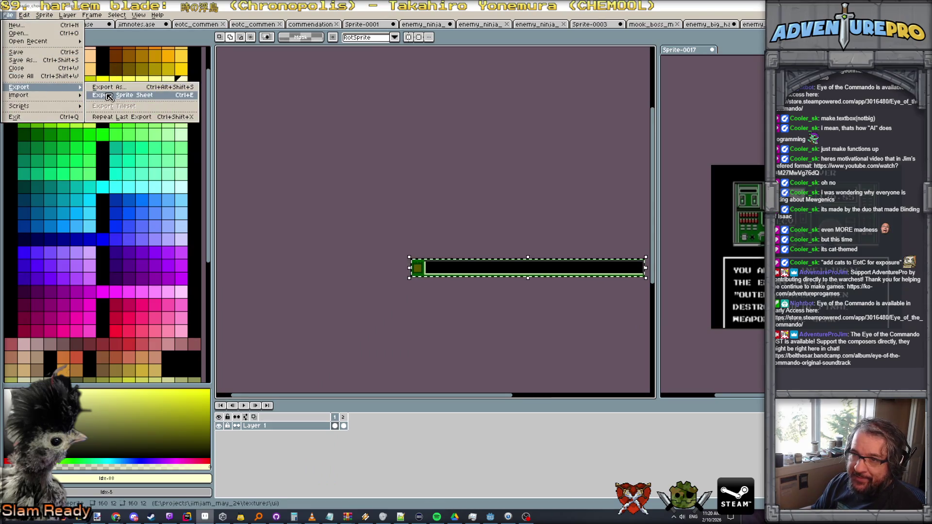
left_click(123, 95)
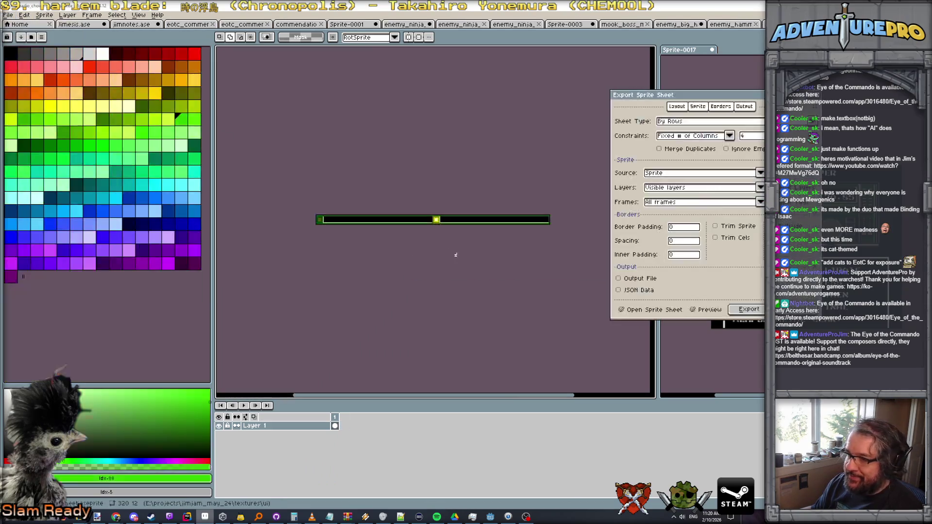
left_click(729, 139)
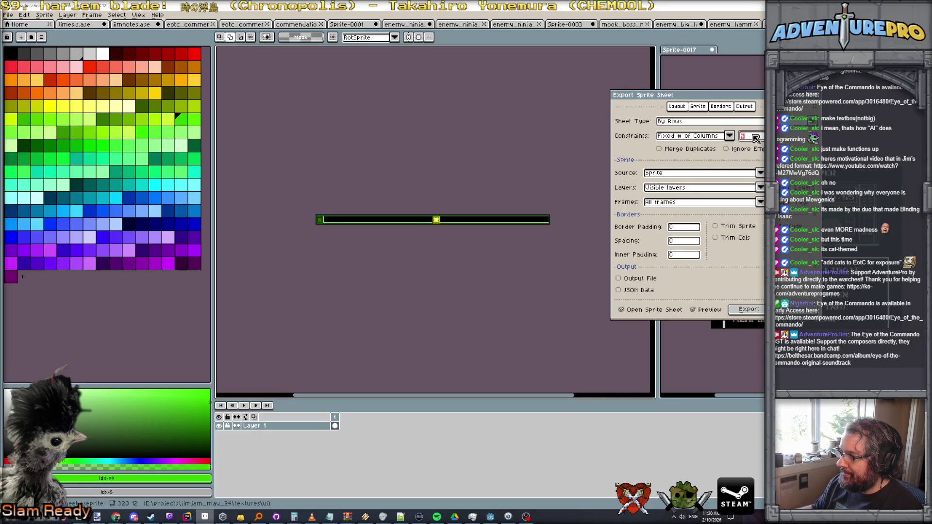
type("2")
key("Return")
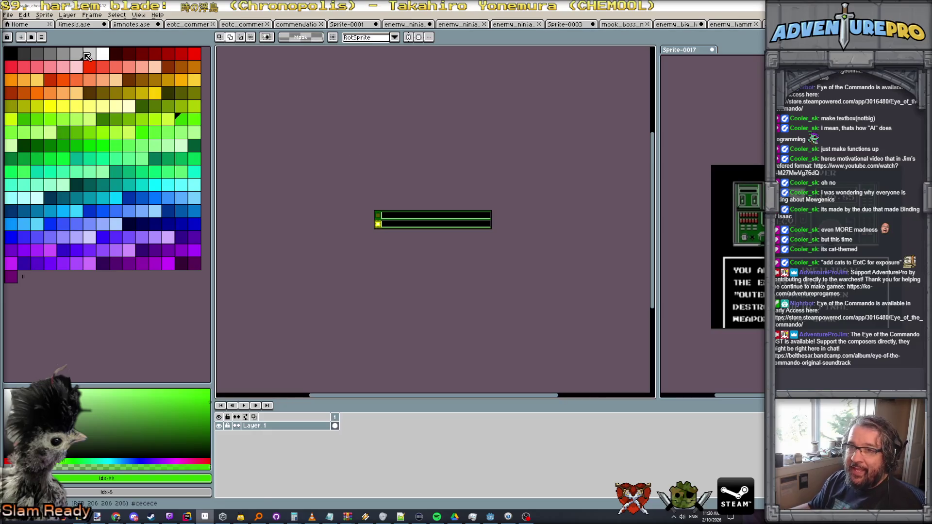
Save the bar as hsb_radio_choice.png via Save As, then switch over to Godot.
left_click(10, 14)
left_click(29, 63)
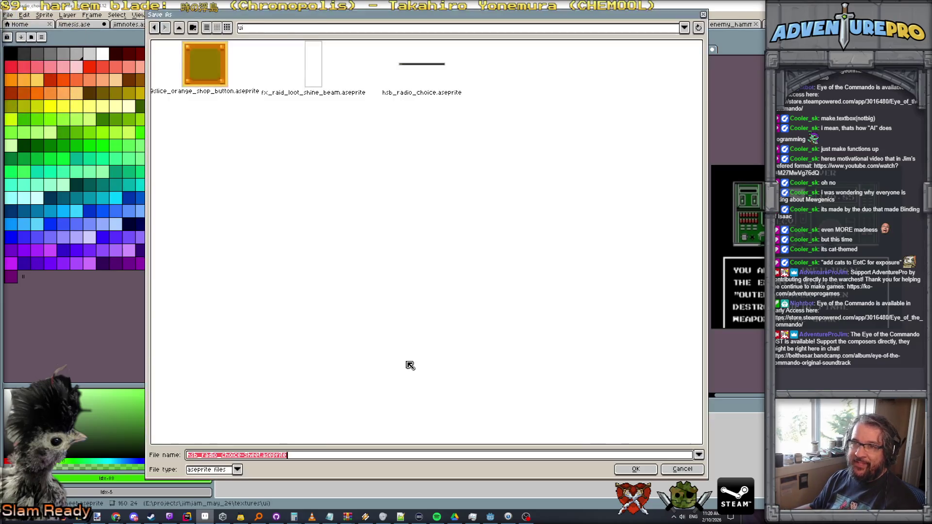
left_click(237, 470)
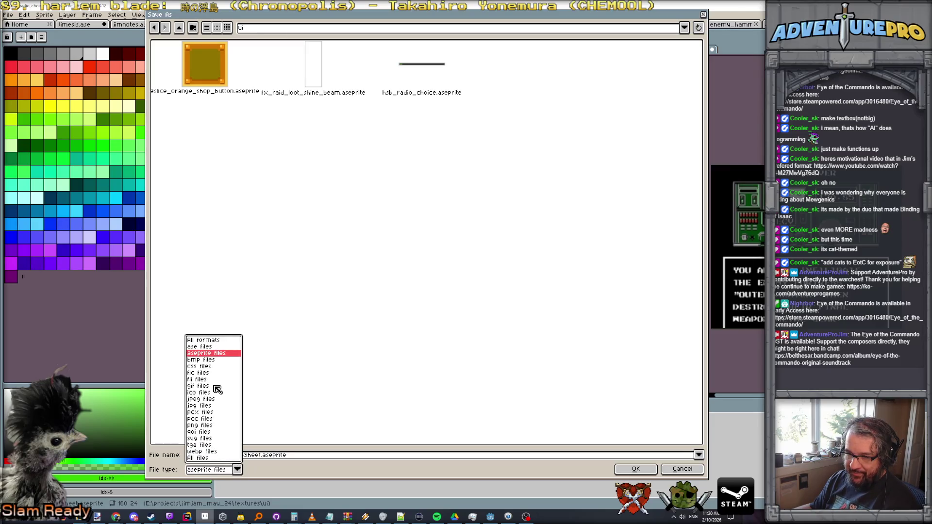
left_click(207, 426)
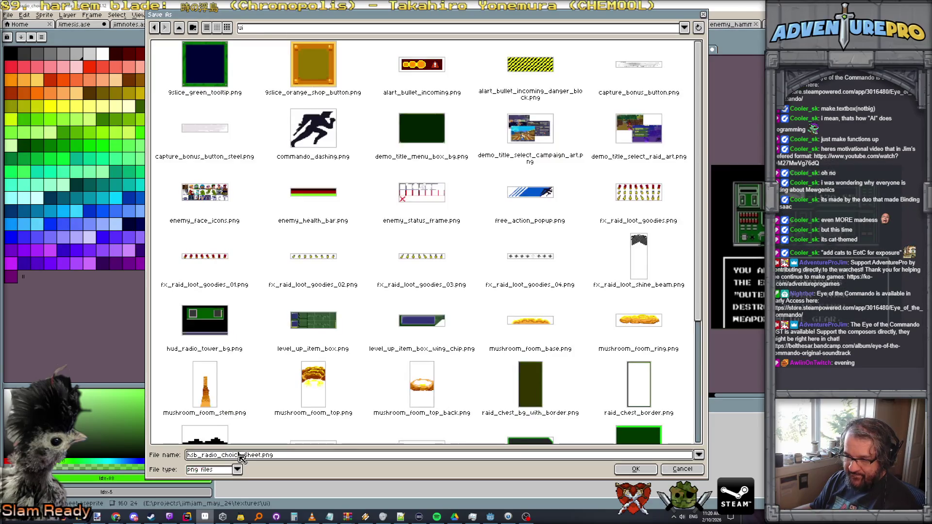
type(".p")
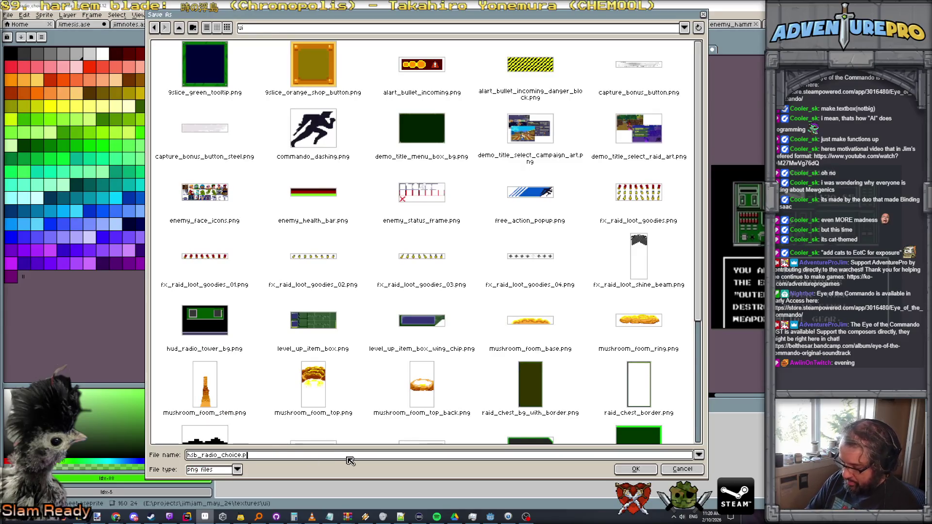
key("Return")
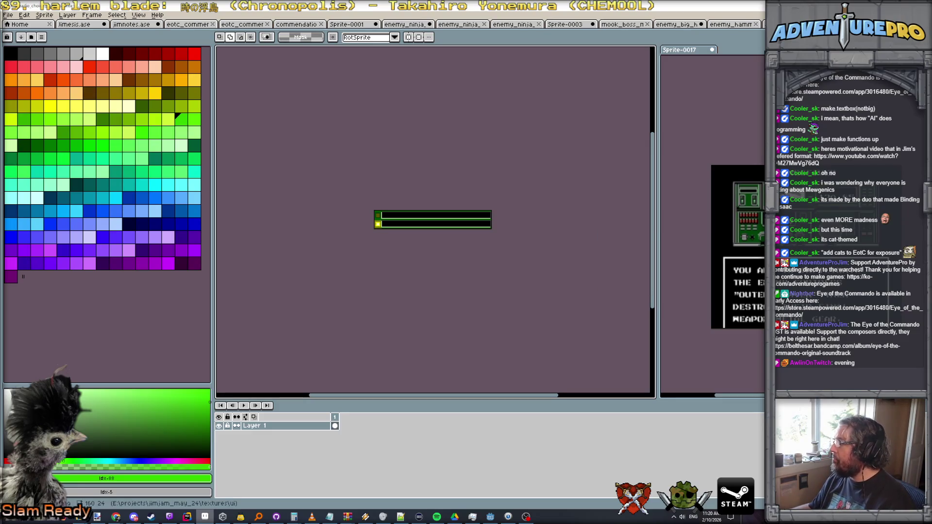
key("alt+Tab")
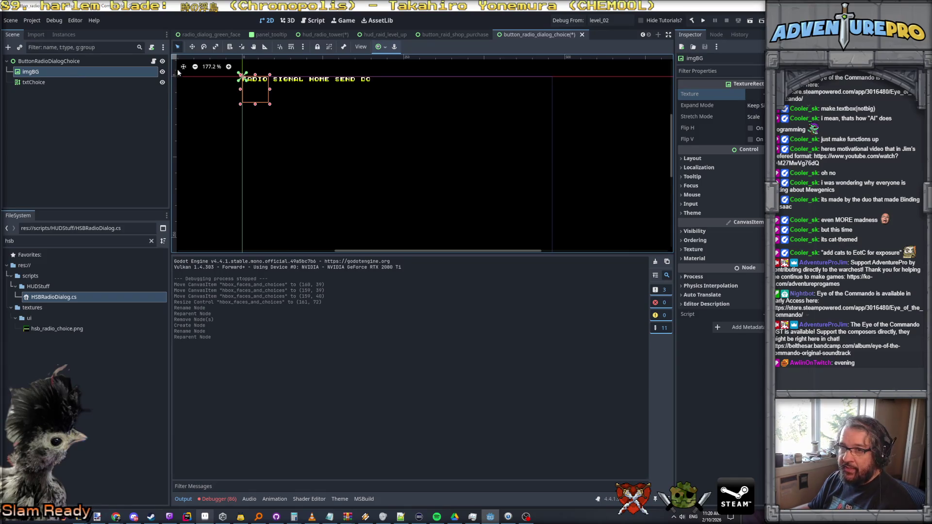
Delete imgBG and add an AnimatedSprite2D child ordered above txtChoice.
left_click(29, 71)
key("Delete")
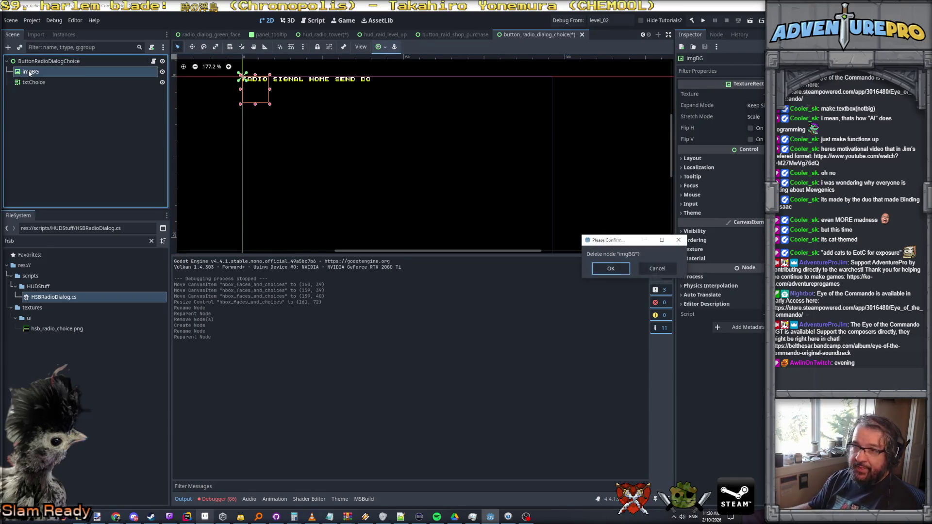
left_click(609, 268)
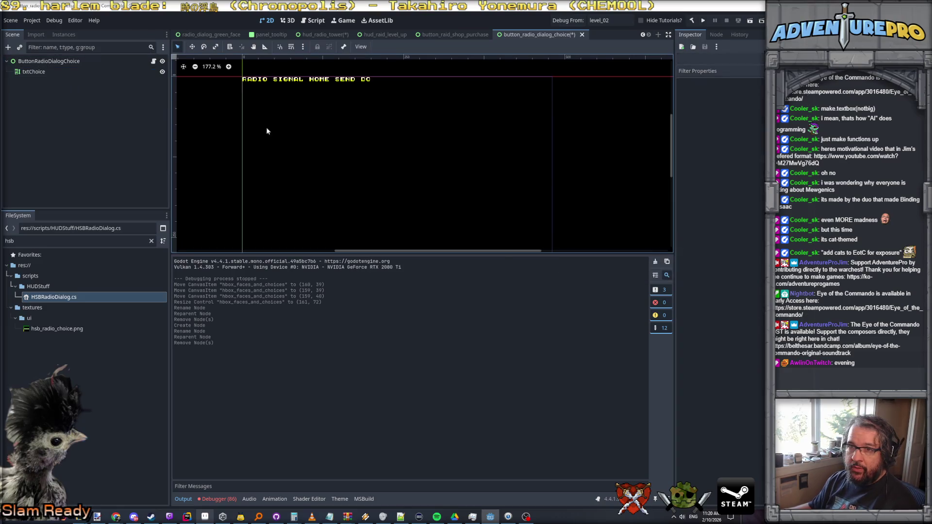
right_click(64, 62)
left_click(92, 82)
type("an")
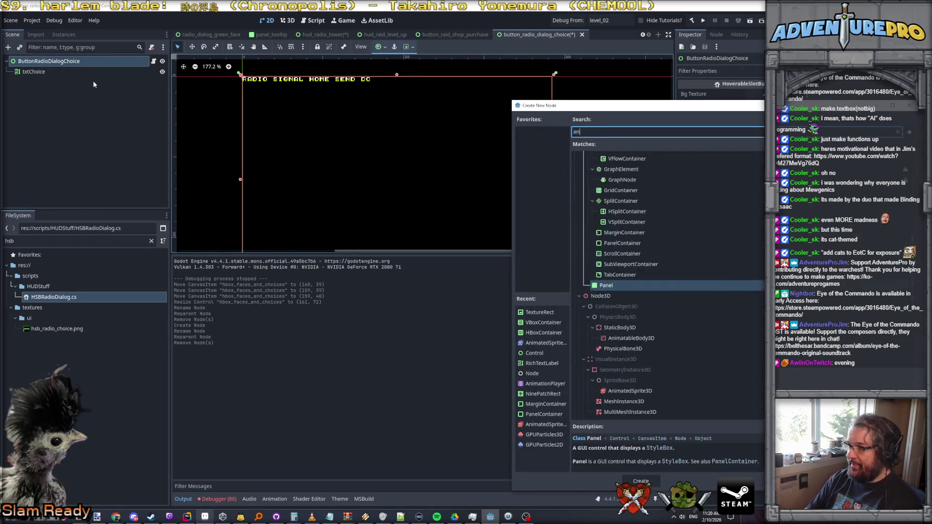
type("ima")
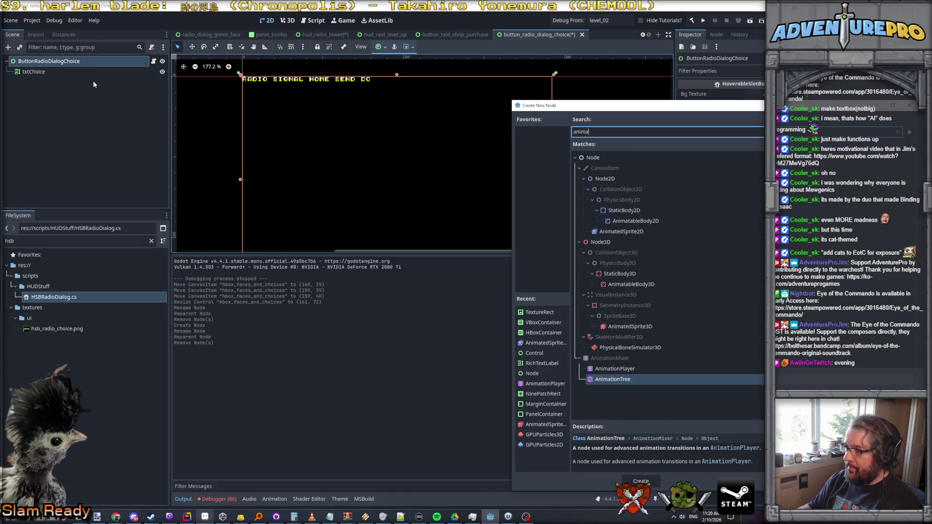
type("ted")
key("Return")
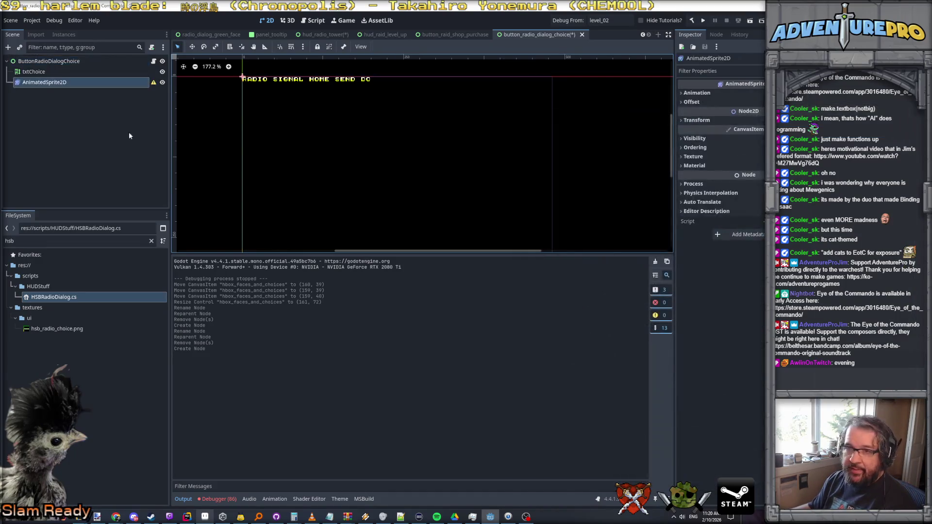
left_click_drag(54, 86, 49, 68)
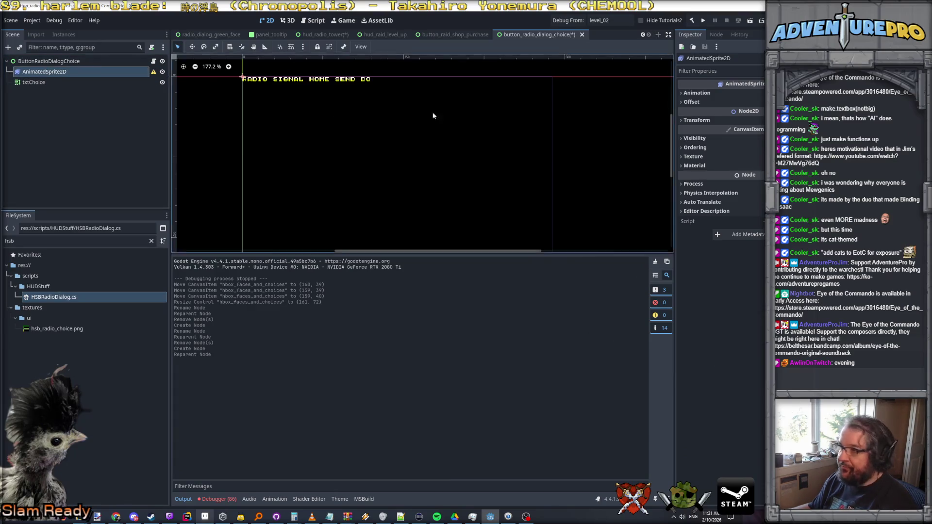
Give the sprite a new SpriteFrames resource and rename its default animation to unselected.
left_click(722, 95)
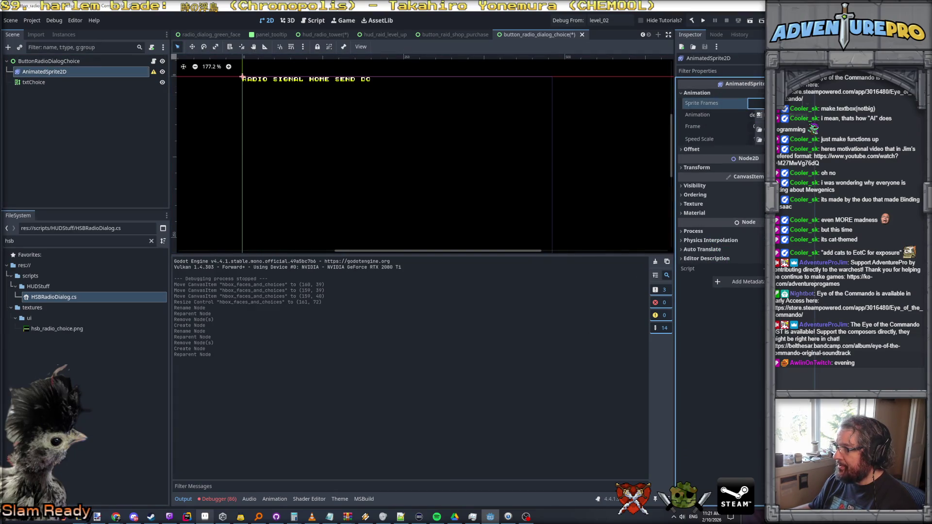
left_click(760, 115)
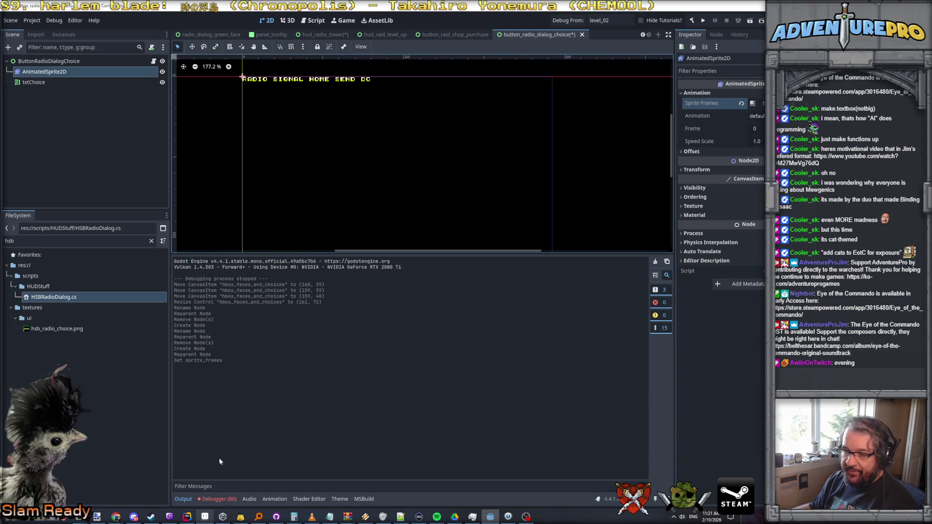
left_click(38, 82)
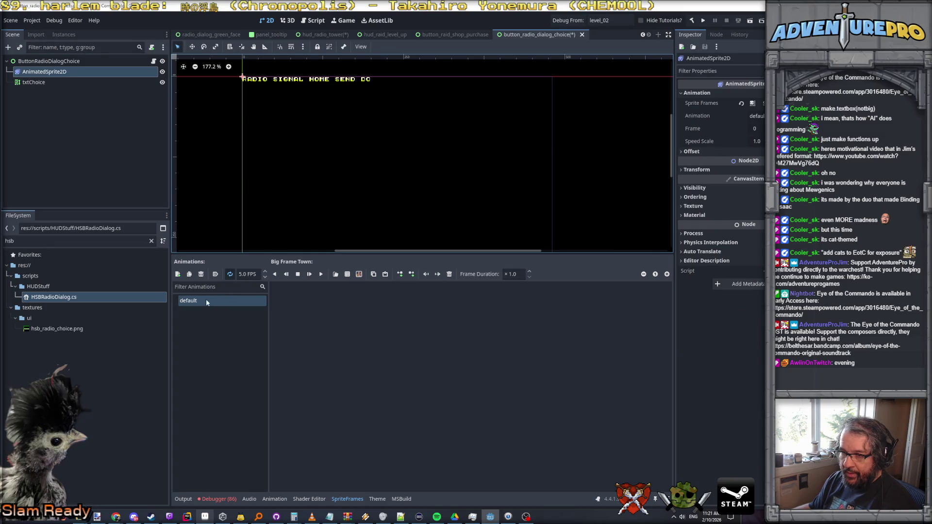
double_click(207, 302)
type("unselected")
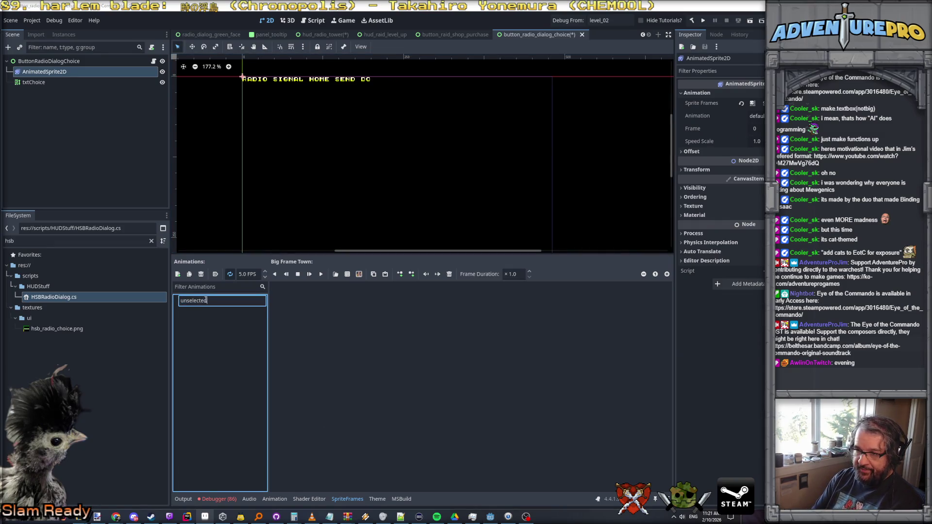
key("Return")
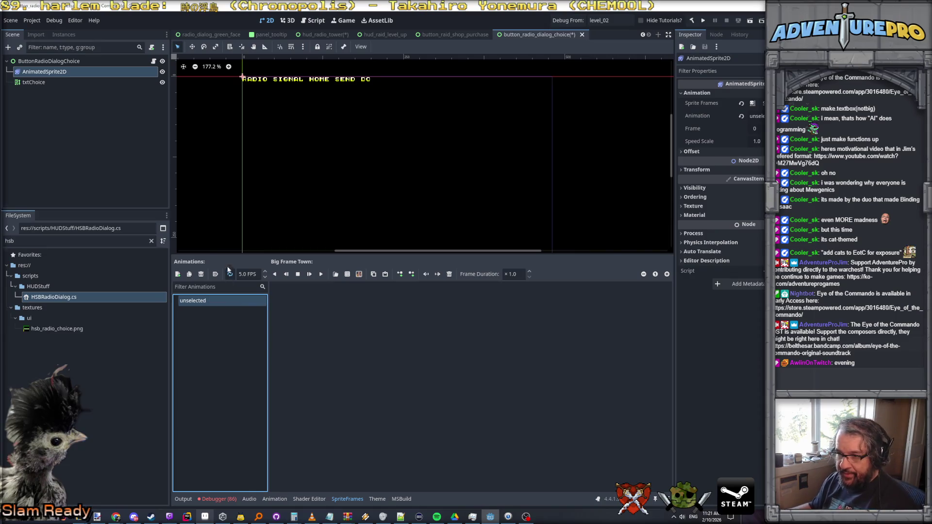
Add the single bar frame from hsb_radio_choice.png in the ui textures folder to the animation.
left_click(353, 278)
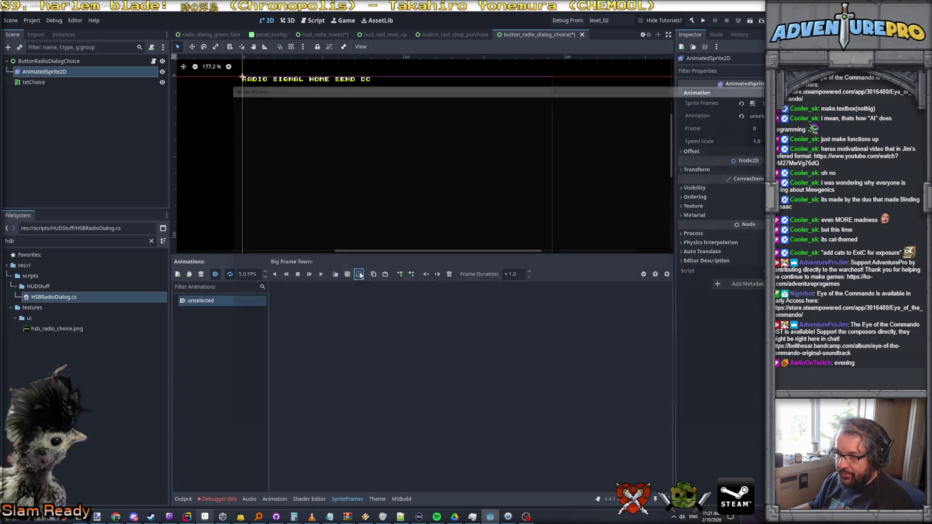
key("Escape")
left_click(352, 277)
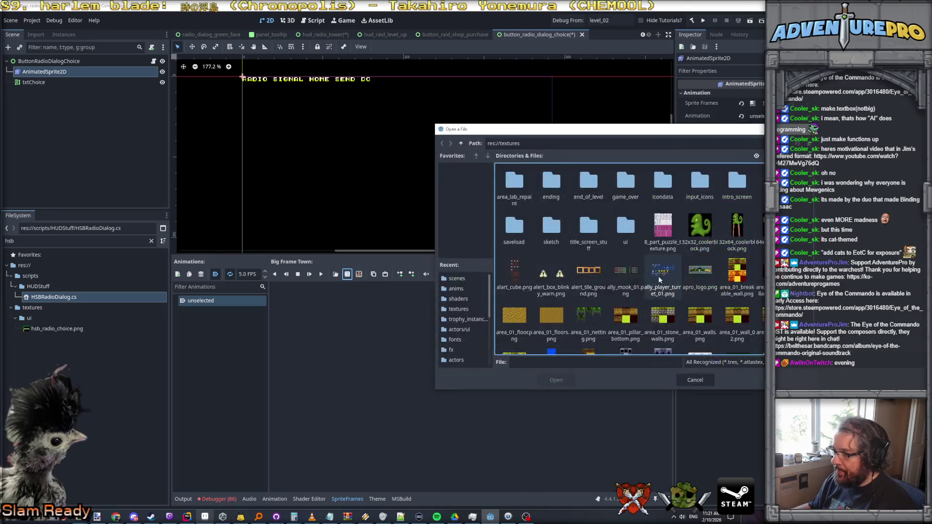
double_click(626, 232)
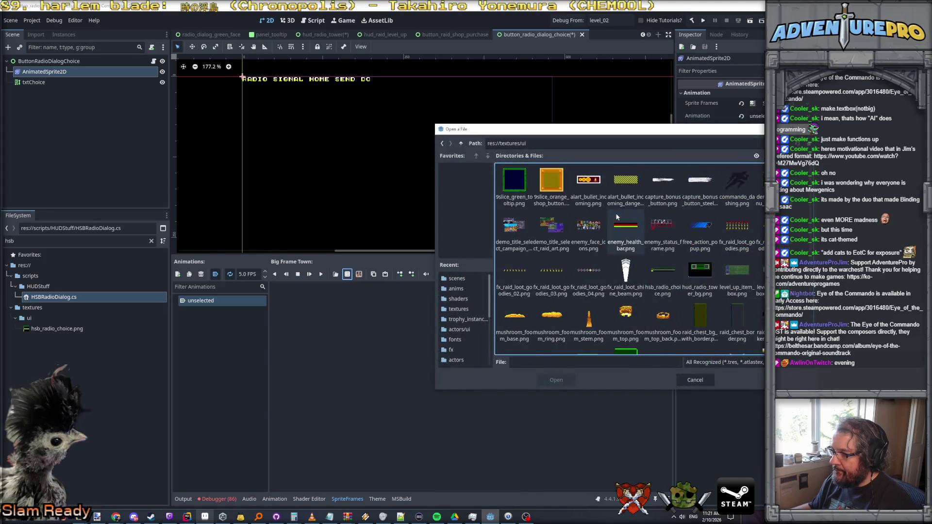
double_click(664, 274)
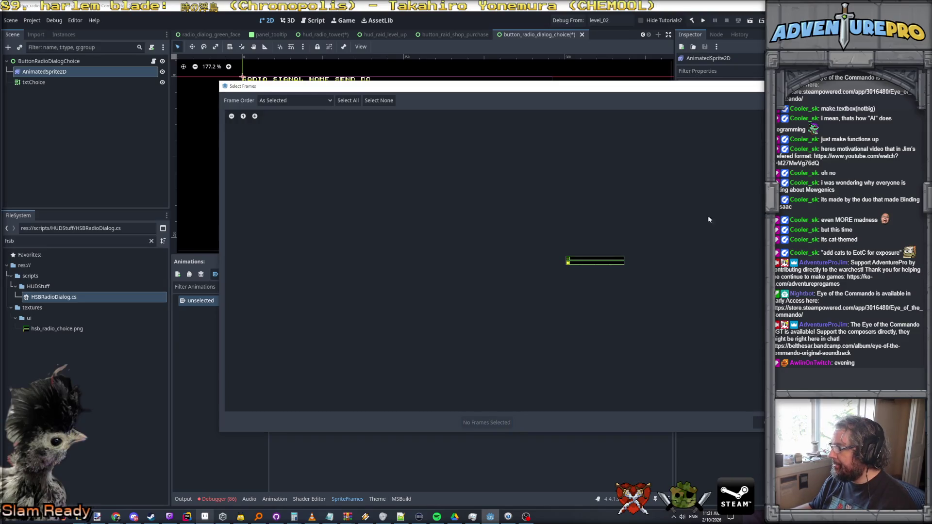
left_click(583, 263)
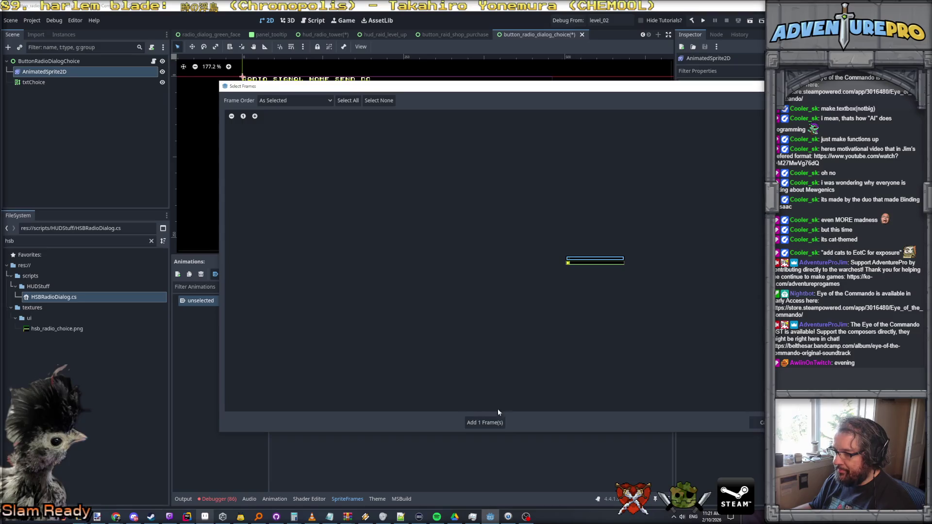
left_click(487, 422)
scroll(264, 207, "up", 1)
mouse_move(258, 166)
left_mouse_down()
mouse_move(302, 163)
mouse_move(311, 98)
left_mouse_up()
scroll(315, 140, "up", 2)
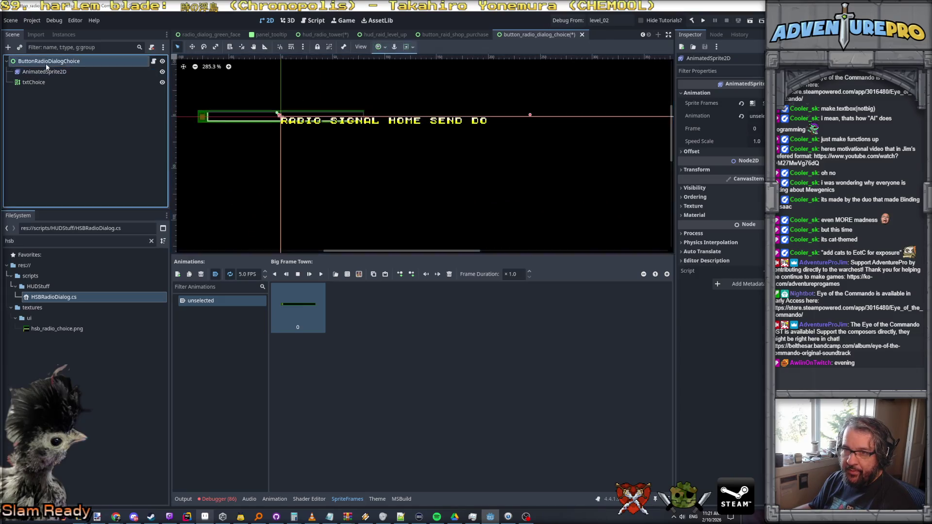
scroll(282, 120, "up", 2)
mouse_move(258, 112)
left_mouse_down()
mouse_move(347, 129)
mouse_move(370, 123)
left_mouse_up()
scroll(301, 128, "up", 5)
left_click(292, 156)
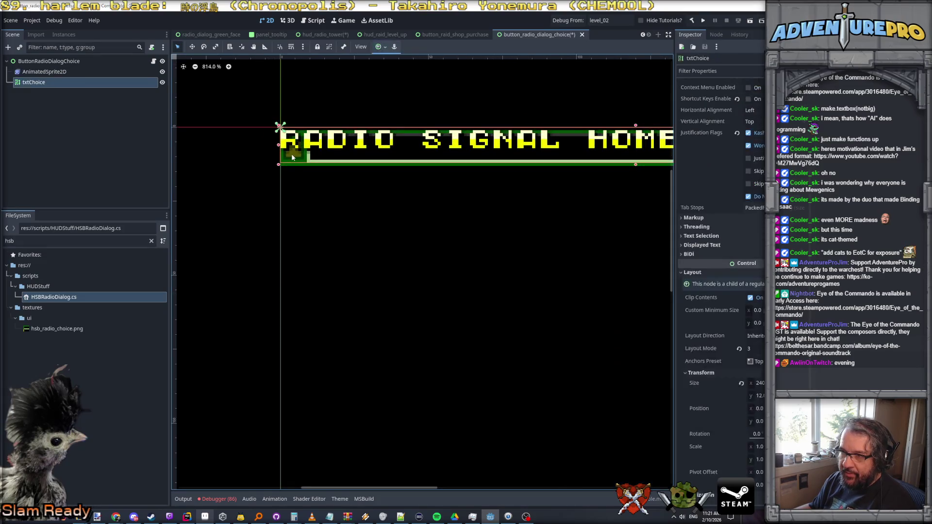
left_click_drag(294, 159, 223, 128)
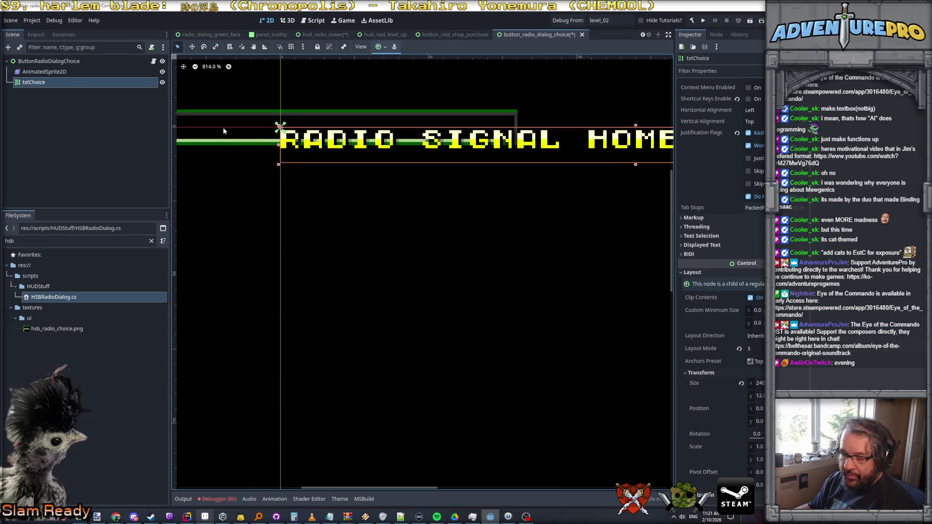
key("Escape")
left_click(44, 72)
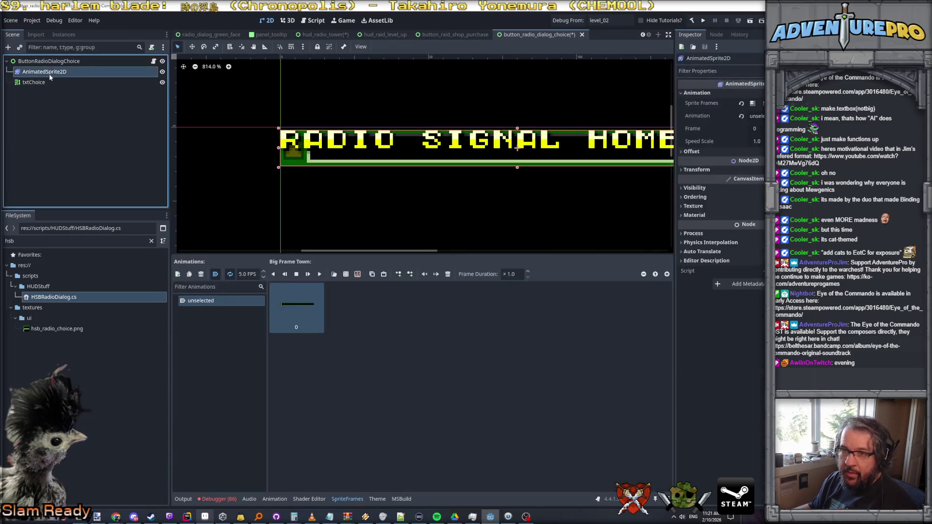
left_click(53, 61)
left_click(278, 125)
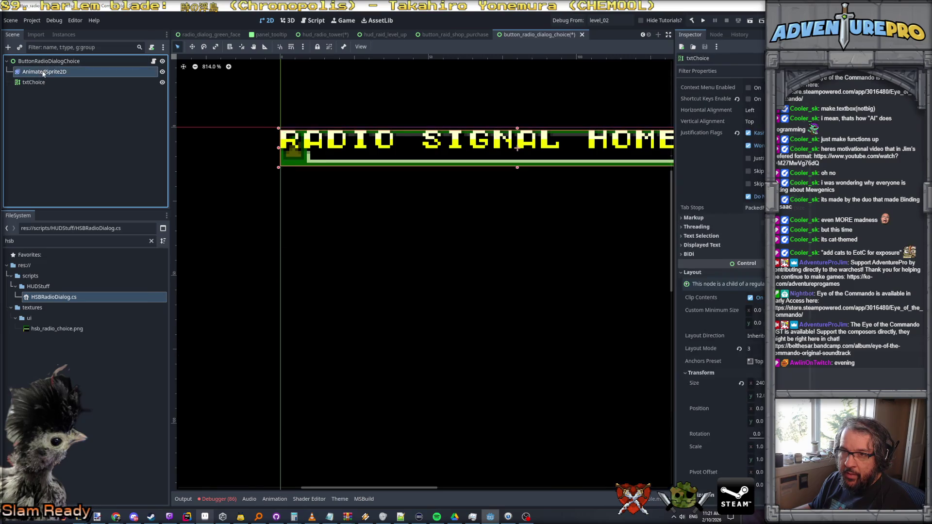
left_click_drag(290, 168, 290, 161)
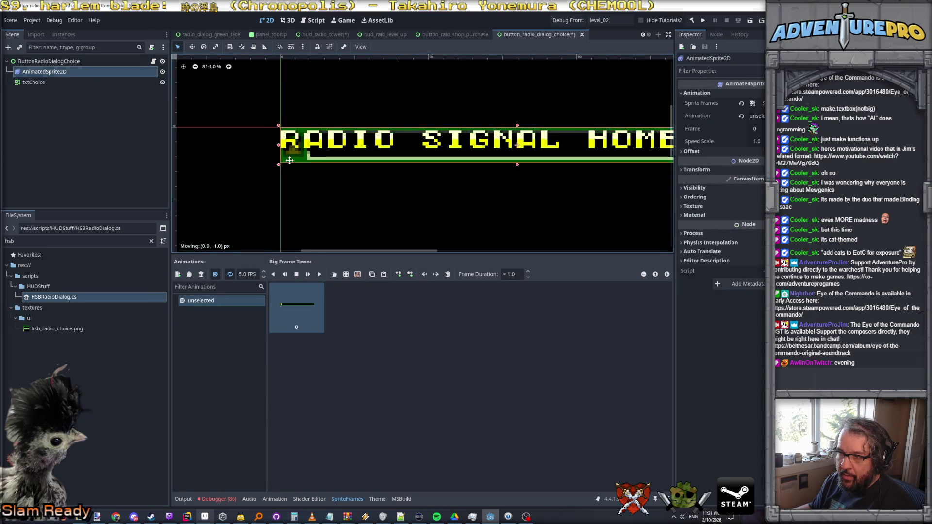
left_click(289, 161)
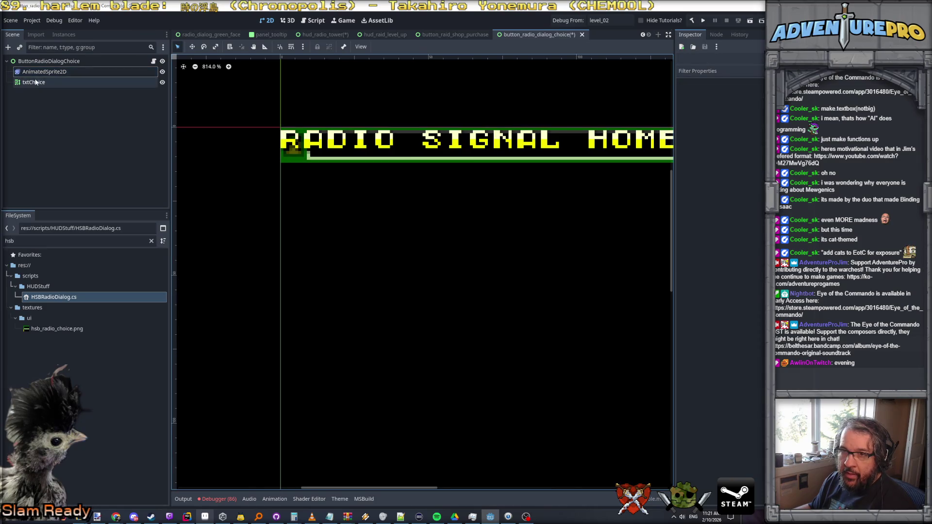
left_click_drag(328, 149, 355, 148)
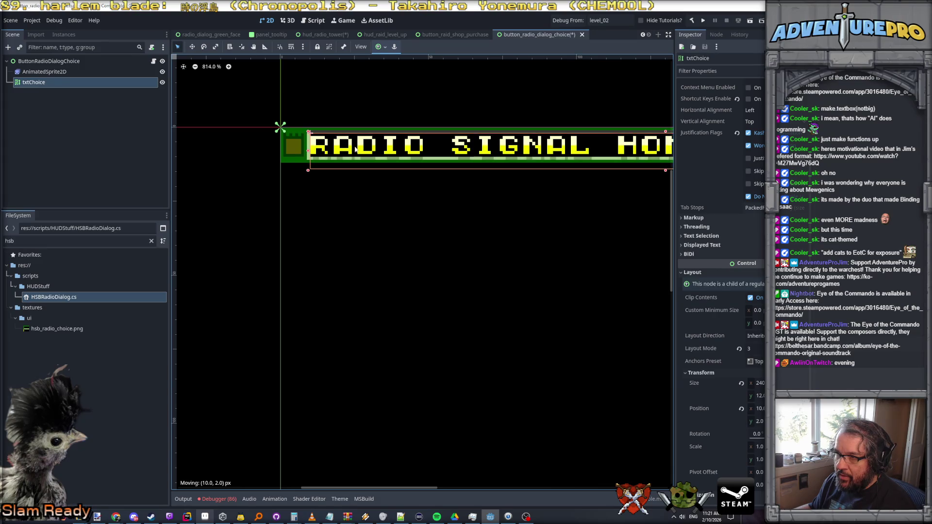
left_click(429, 194)
scroll(525, 213, "down", 1)
left_click_drag(525, 213, 323, 202)
scroll(425, 197, "down", 2)
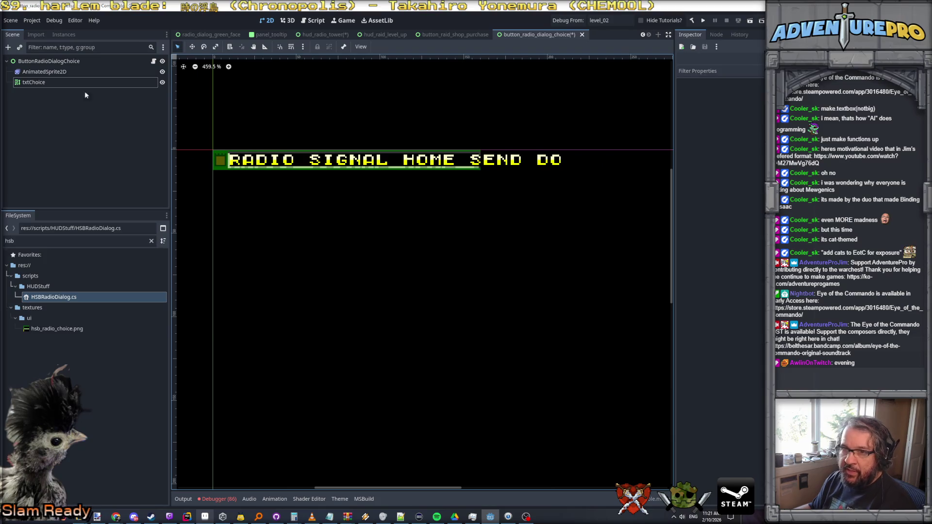
Trim txtChoice's text to RADIO SIGNAL HOME! and narrow the label box to fit it.
left_click(48, 81)
scroll(686, 128, "up", 3)
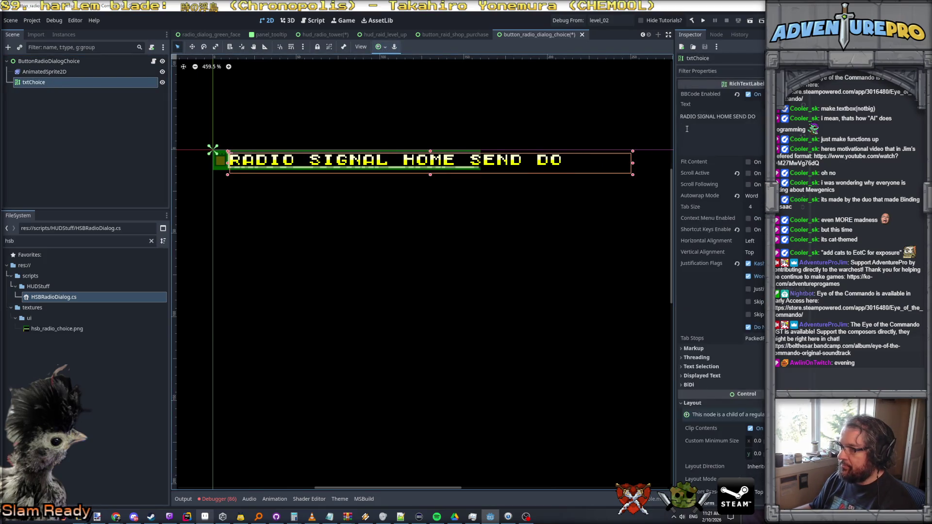
left_click(753, 117)
left_click_drag(755, 116, 710, 116)
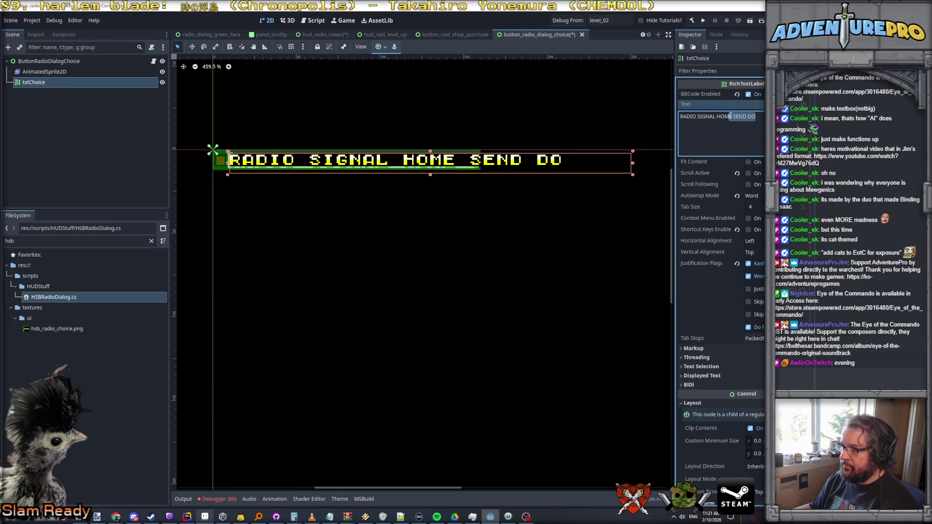
key("BackSpace")
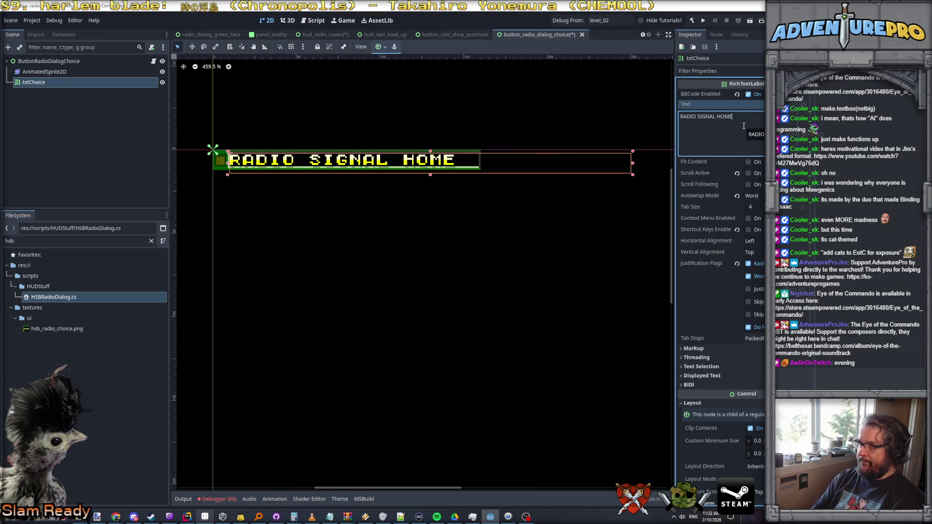
type("NO")
key("BackSpace")
key("BackSpace")
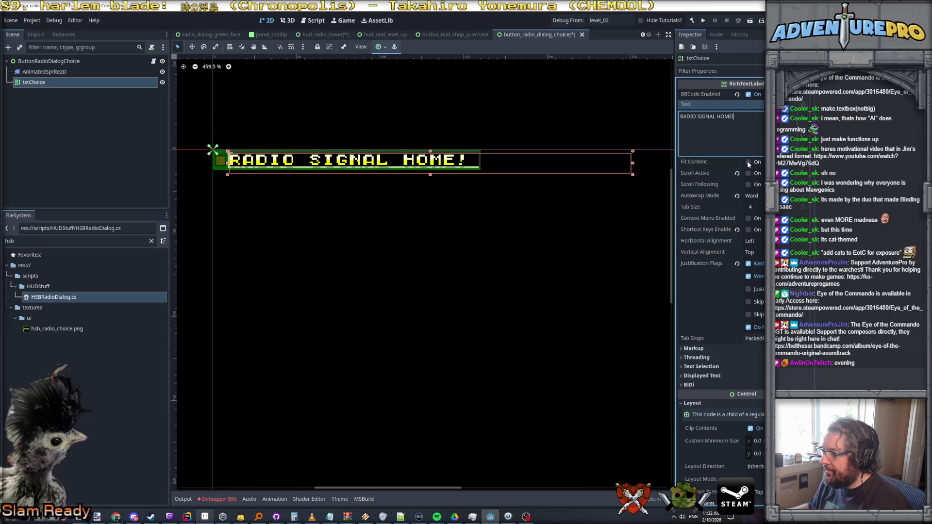
left_click_drag(633, 162, 472, 169)
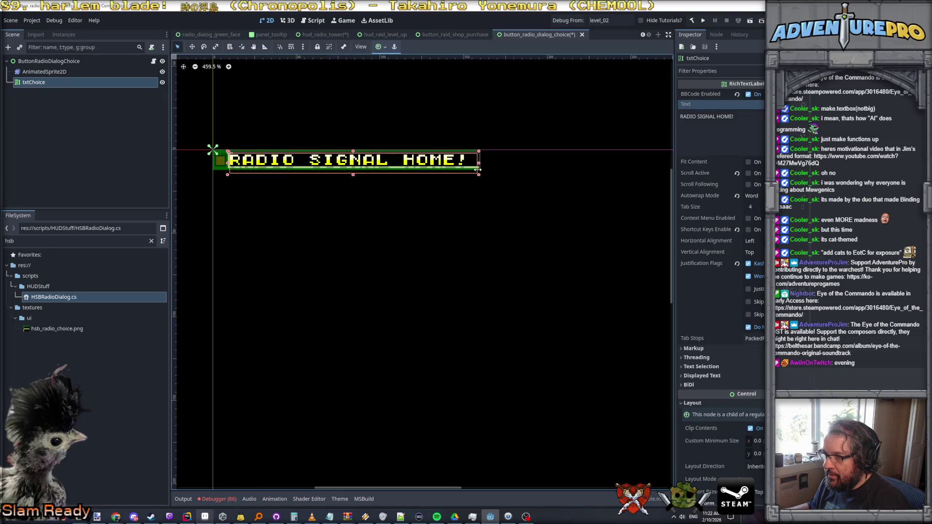
Set Autowrap Mode to Off, clean stray characters from the text and nudge the label right.
left_click(762, 196)
left_click(758, 208)
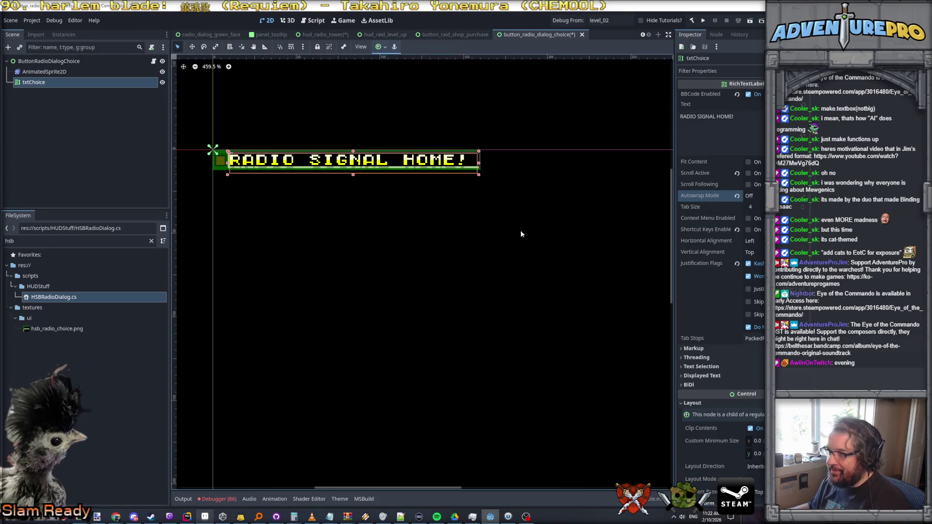
left_click(722, 149)
type("kolsdlsd")
key("BackSpace")
key("BackSpace")
key("BackSpace")
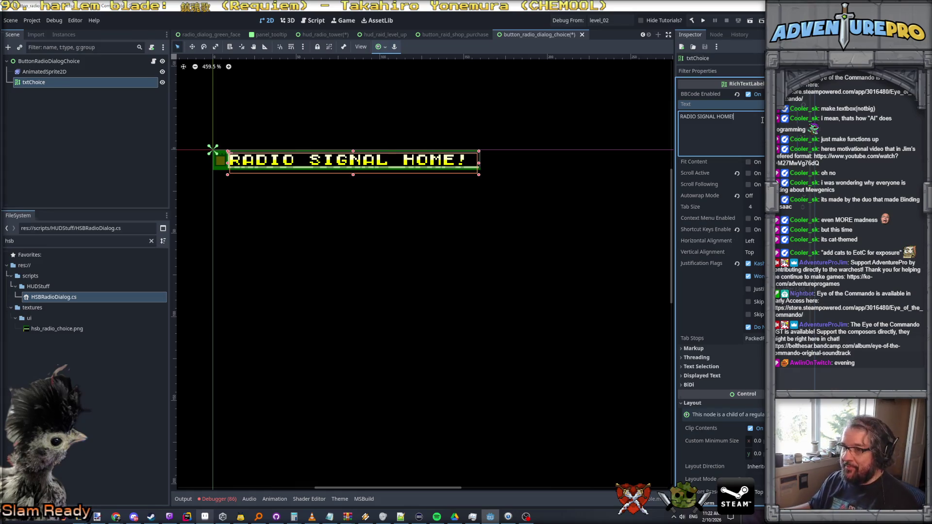
scroll(354, 165, "up", 2)
left_click_drag(270, 164, 279, 164)
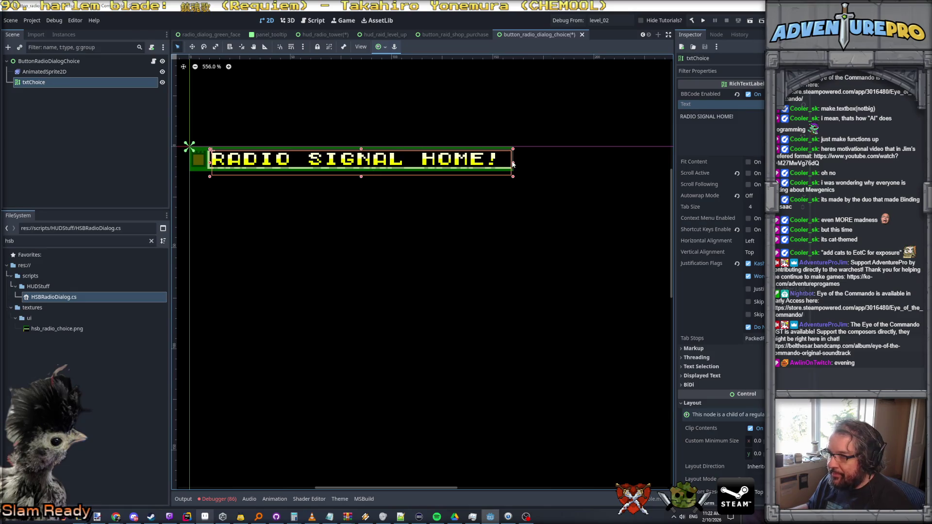
left_click(540, 200)
scroll(539, 200, "down", 1)
scroll(540, 201, "down", 2)
scroll(539, 200, "up", 2)
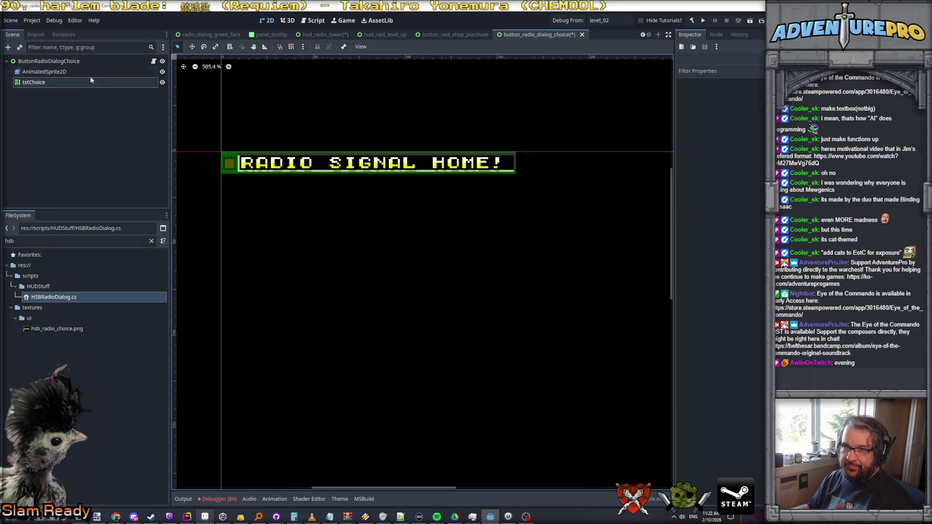
Rename the AnimatedSprite2D node to spriteBG.
left_click(66, 71)
left_click(58, 72)
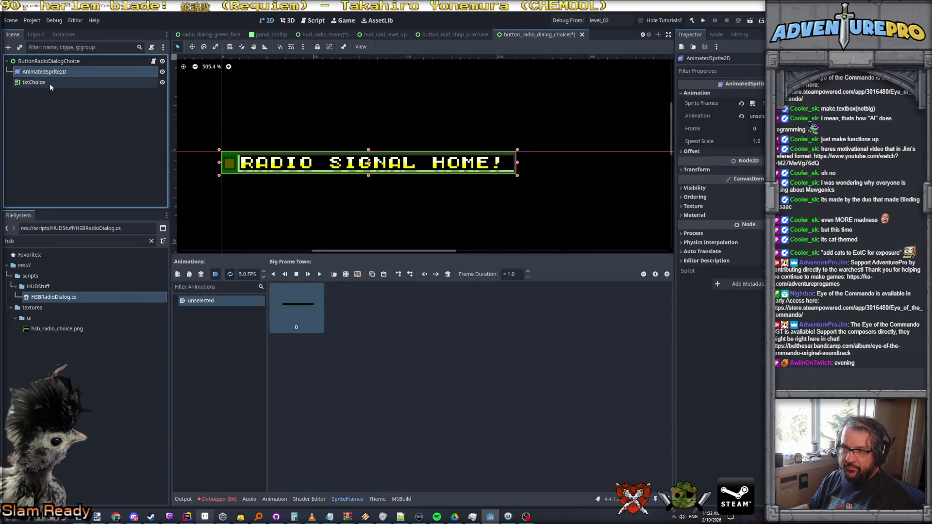
left_click(49, 83)
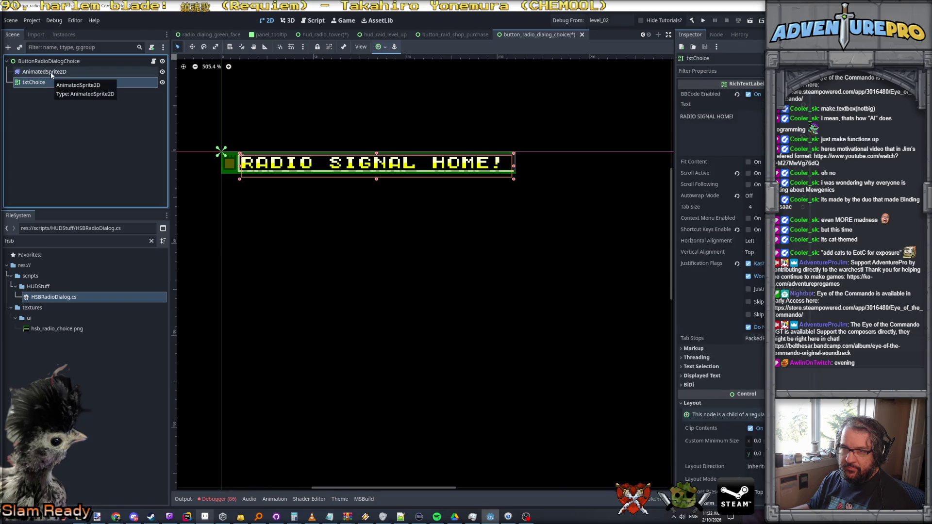
left_click(50, 72)
left_click(43, 73)
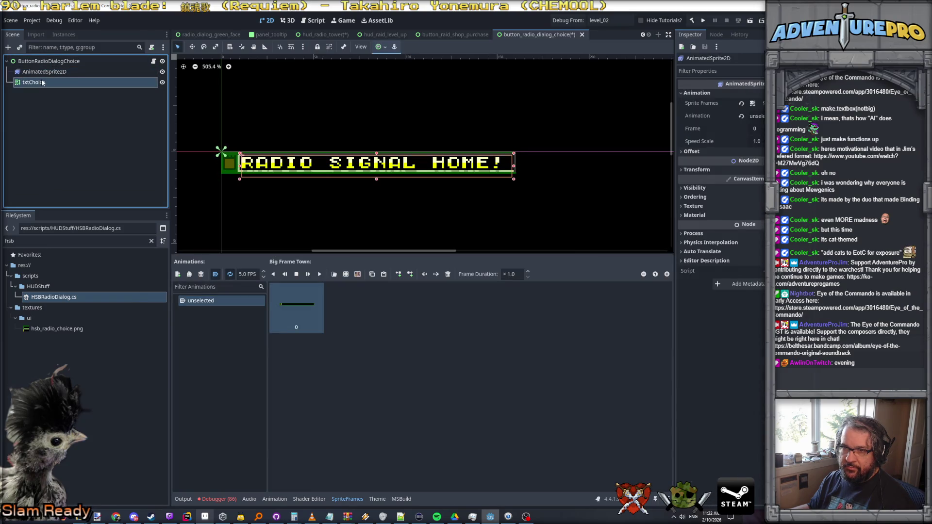
left_click(44, 73)
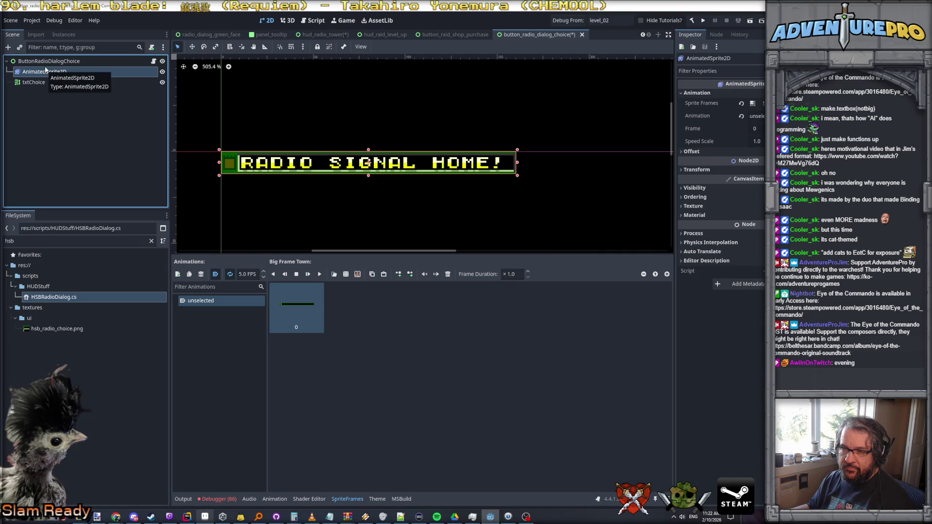
left_click(44, 83)
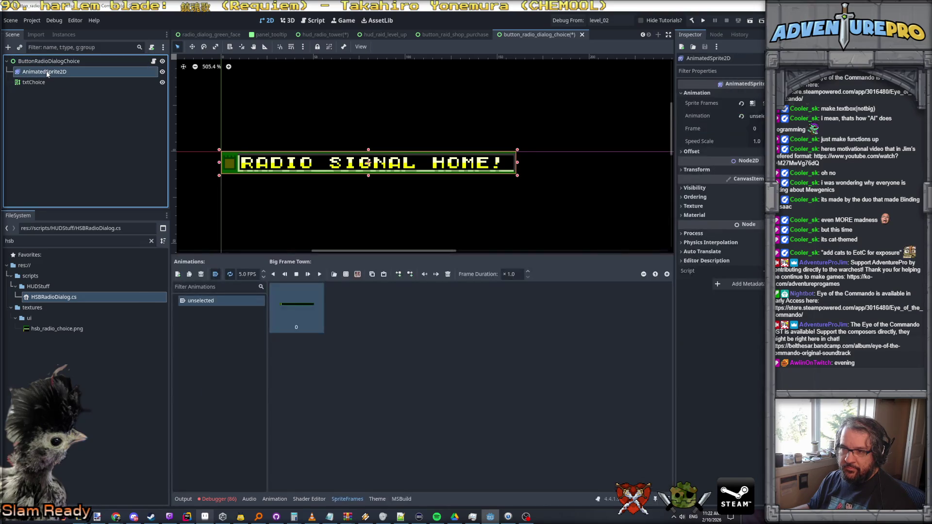
double_click(46, 72)
type("sp")
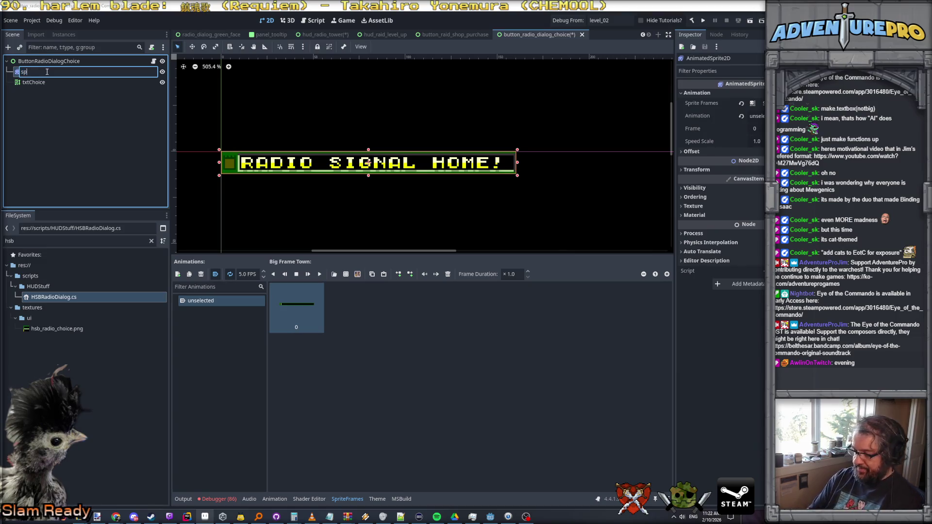
type("riteBG")
key("Return")
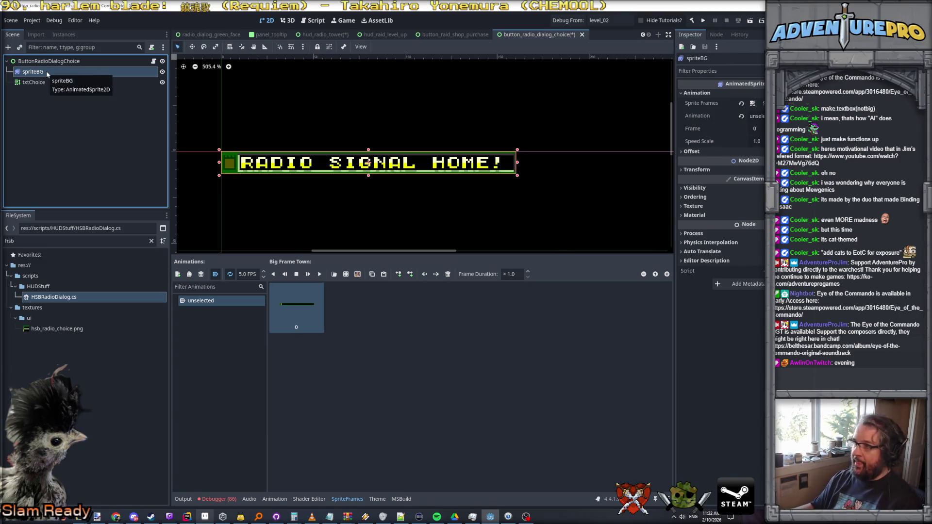
Try dragging spriteBG onto the button's Bg Texture property.
left_click(45, 62)
left_click_drag(33, 71, 714, 93)
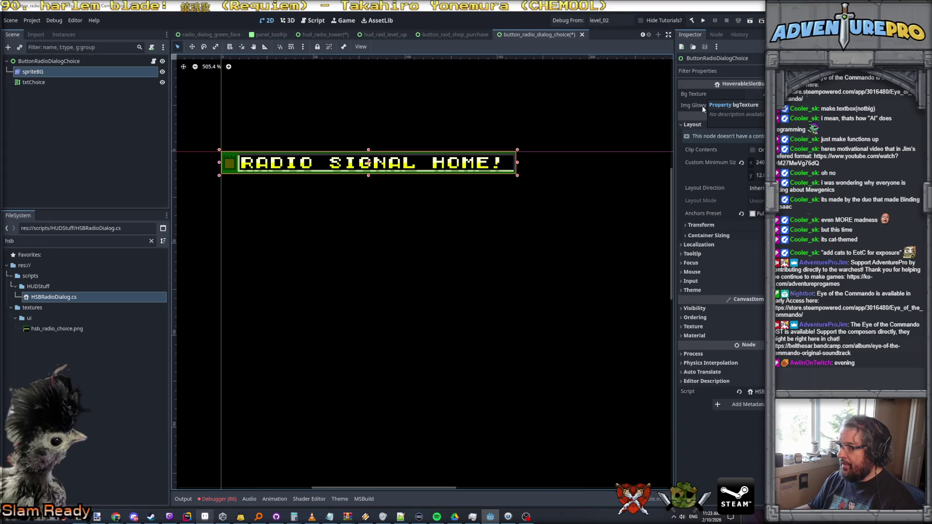
left_click_drag(33, 71, 760, 95)
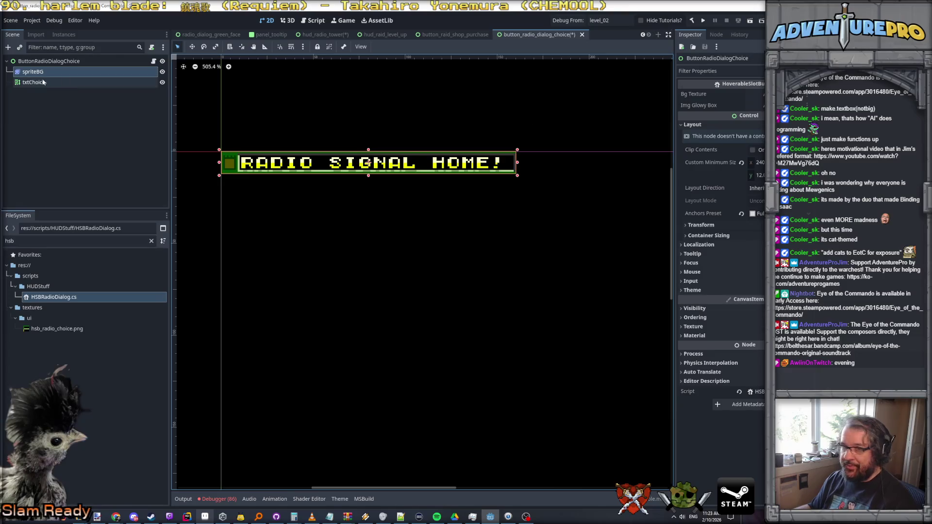
left_click(34, 82)
left_click(43, 61)
Raise txtChoice's bottom edge, save the scene and open the hud_radio_tower tab.
left_click(32, 72)
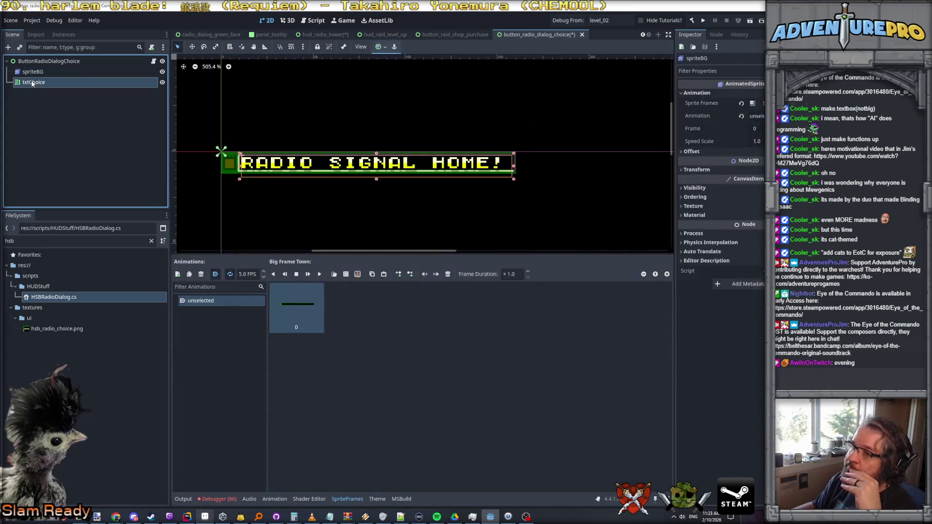
scroll(393, 155, "up", 2)
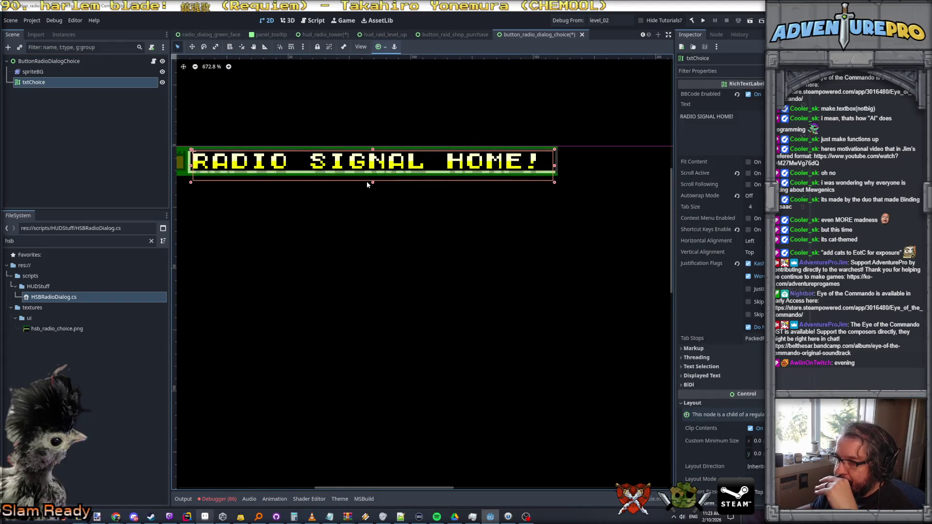
left_click_drag(373, 184, 372, 172)
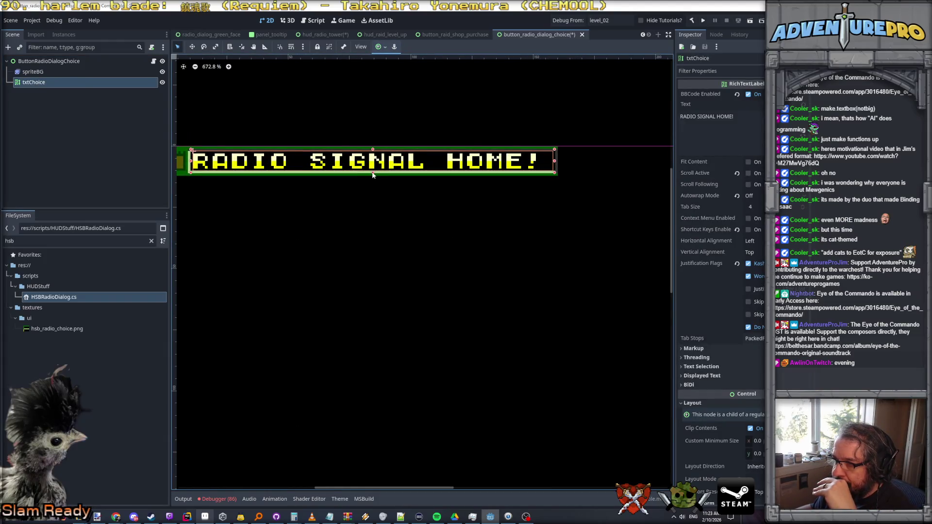
key("ctrl+s")
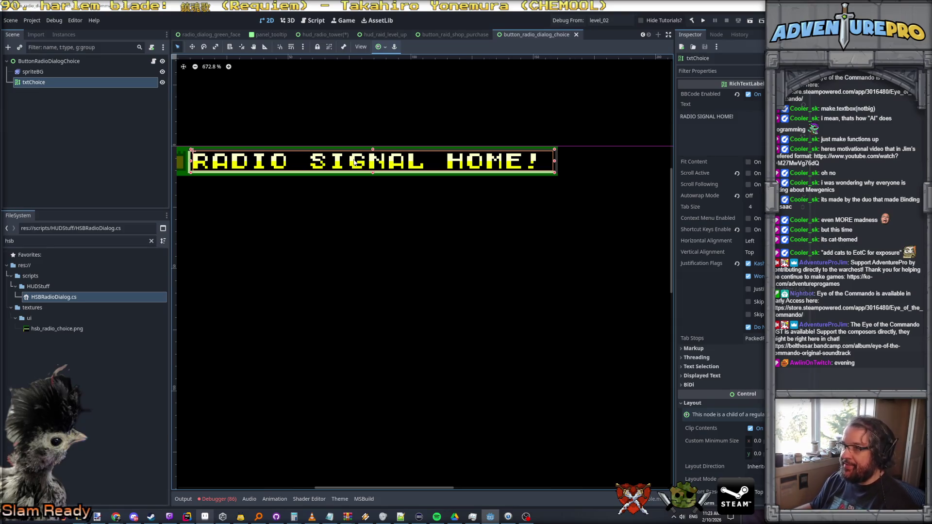
left_click(332, 35)
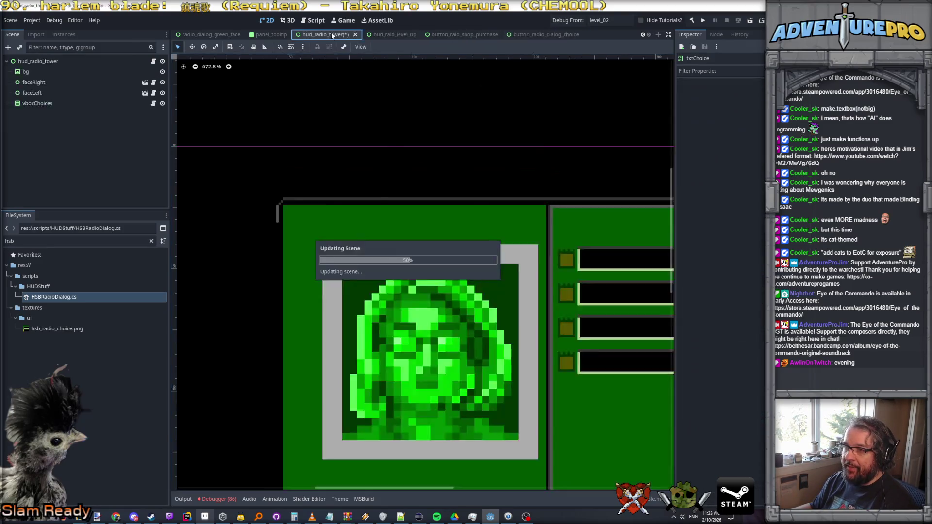
scroll(441, 143, "down", 1)
scroll(443, 147, "down", 1)
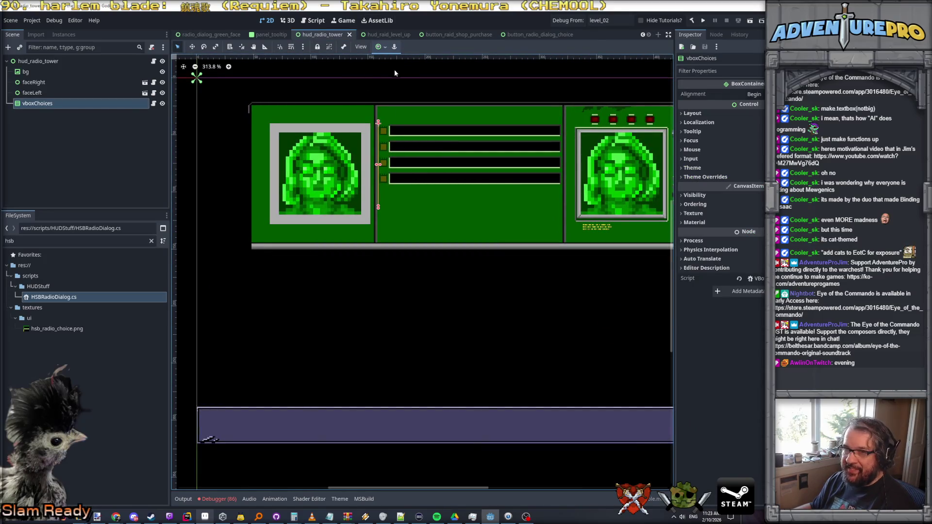
Run the scene with F6 to show four RADIO SIGNAL HOME! choices on the tower panel.
key("F6")
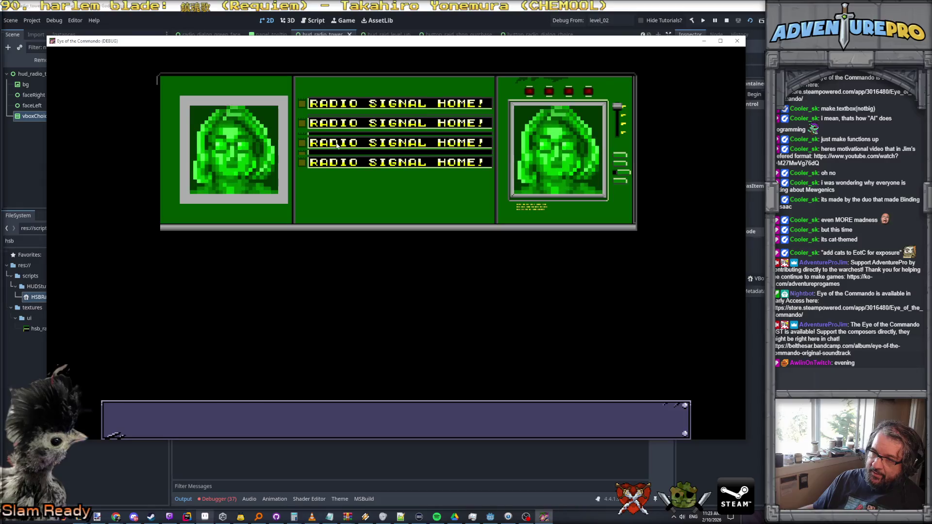
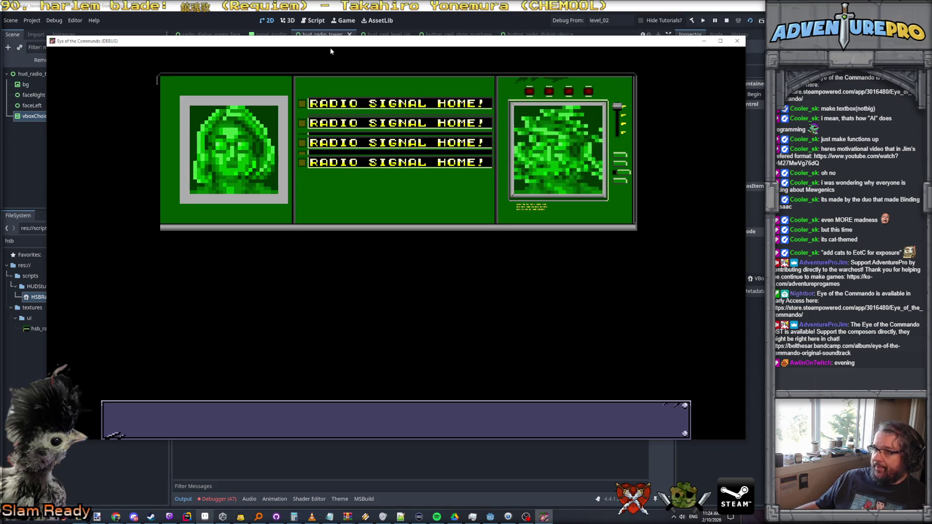
Move the debug game window aside and stop the running scene with F8.
left_click_drag(334, 50, 347, 71)
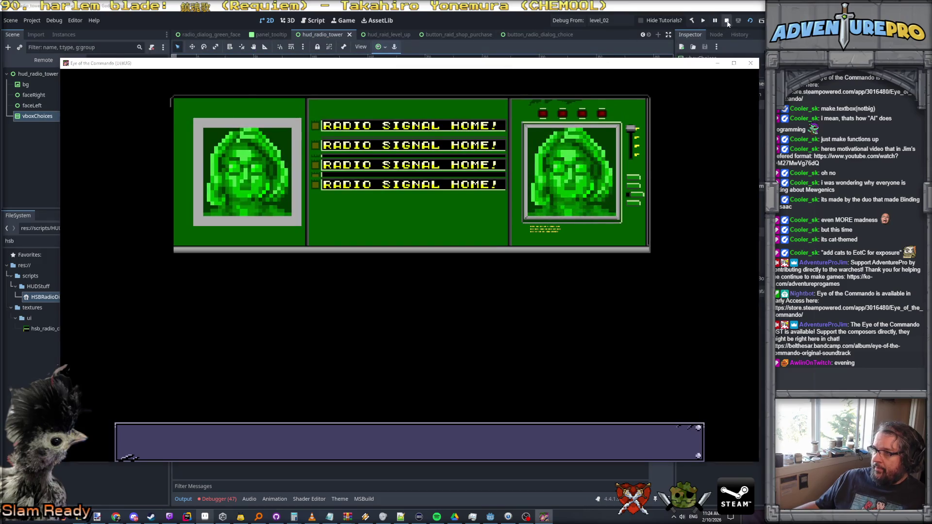
key("F8")
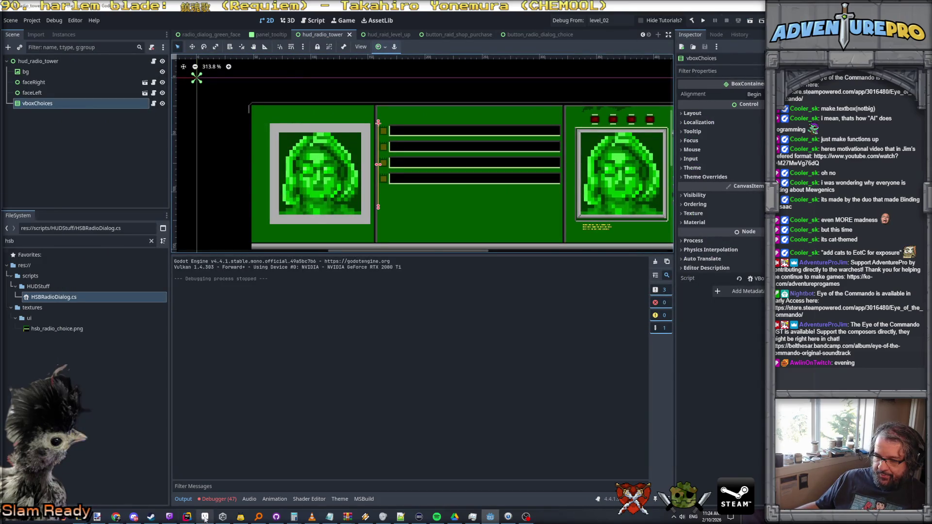
Bring up the radio dialog mockup sprite in Aseprite.
left_click(204, 517)
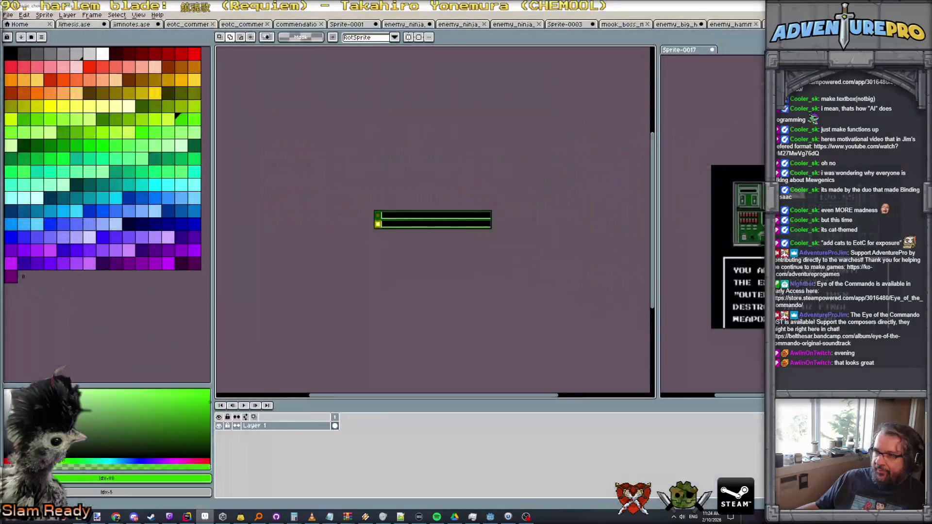
key("ctrl+v")
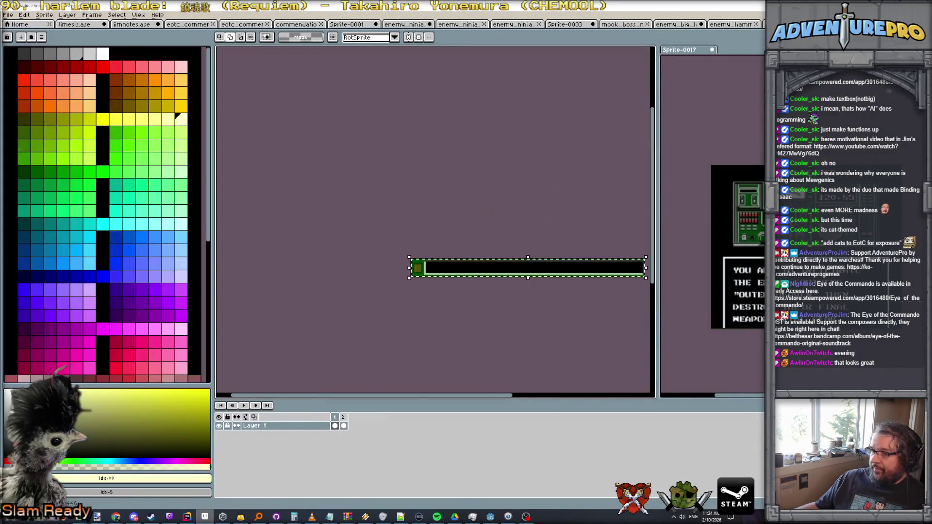
key("ctrl+Tab")
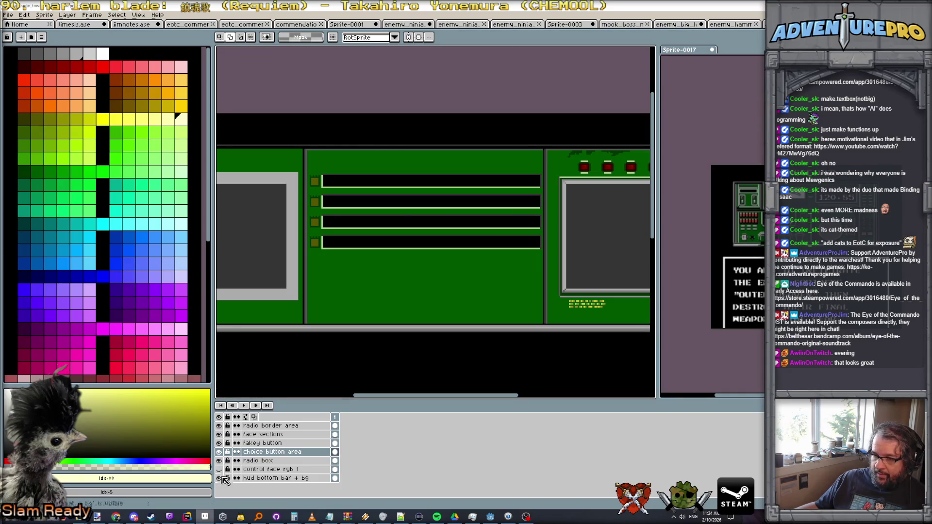
Hide the 'choice button area' layer and save the sprite as PNG, accepting the layer-loss warning.
left_click(219, 453)
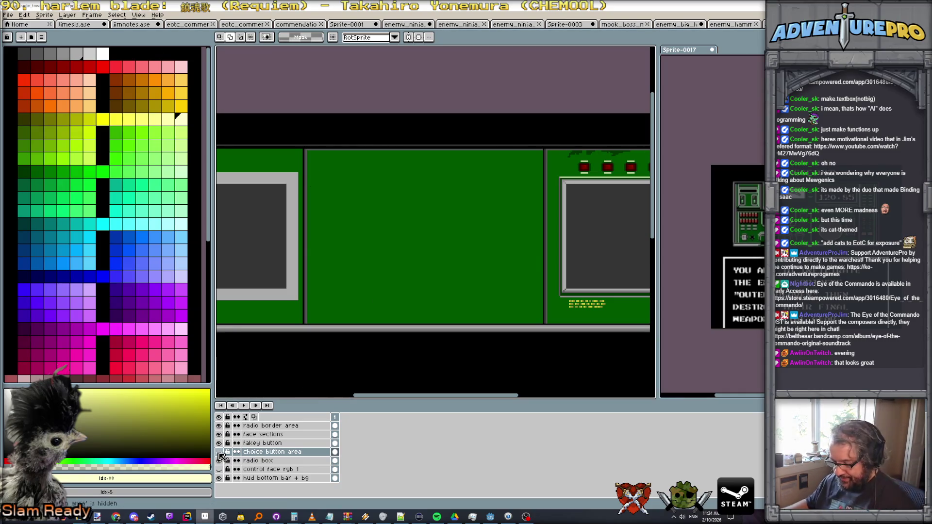
key("ctrl+s")
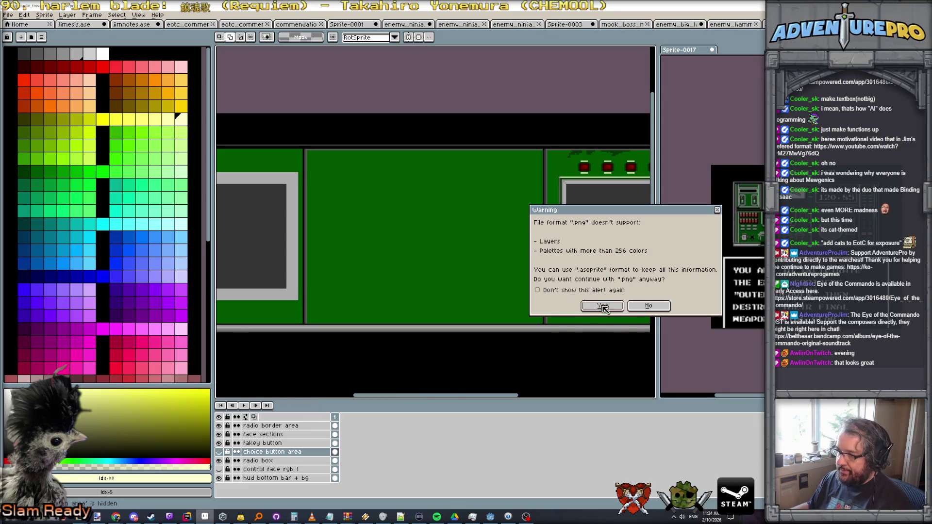
left_click(603, 306)
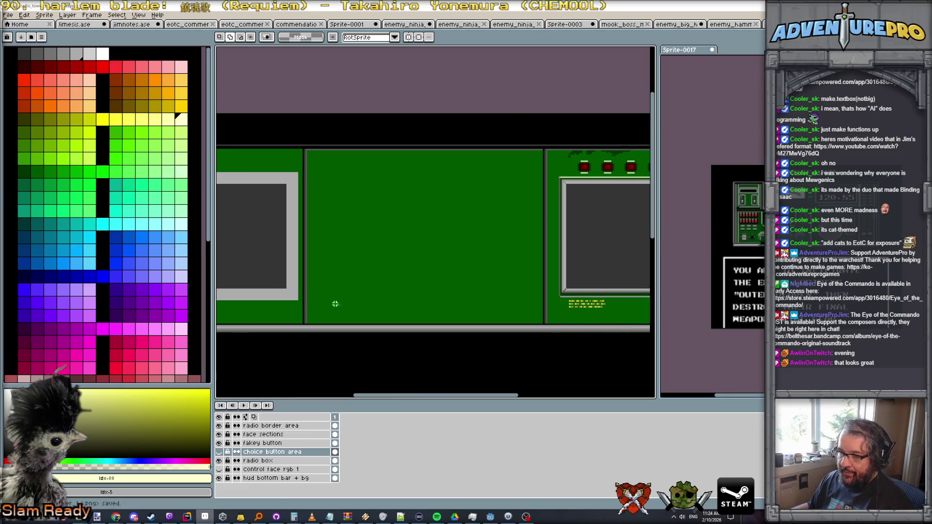
Create a new layer named 'choice jibba area' and show the 'choice button area' layer again.
left_click(67, 15)
mouse_move(73, 59)
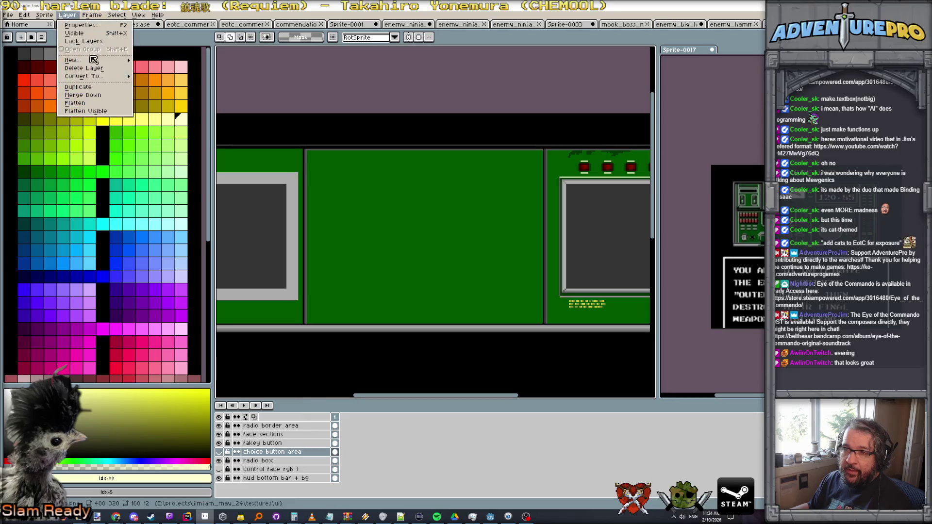
left_click(174, 59)
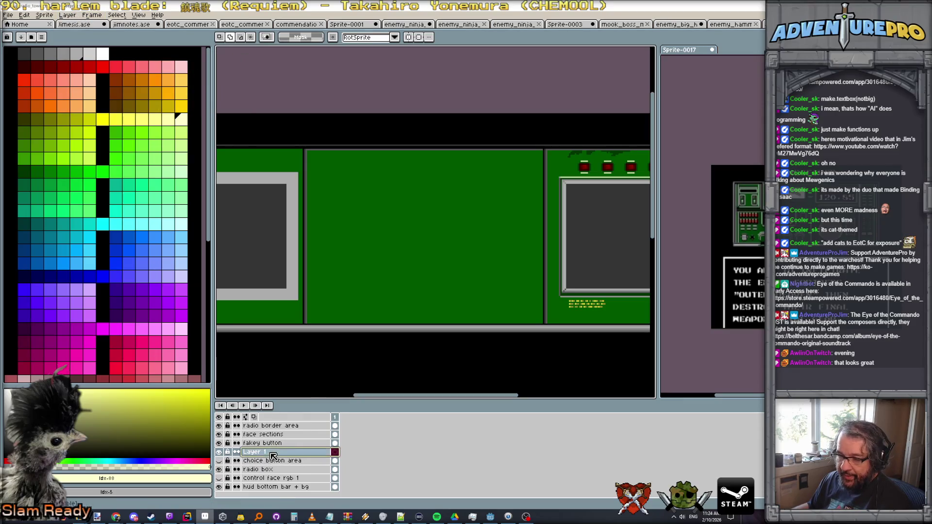
double_click(273, 453)
type("cho")
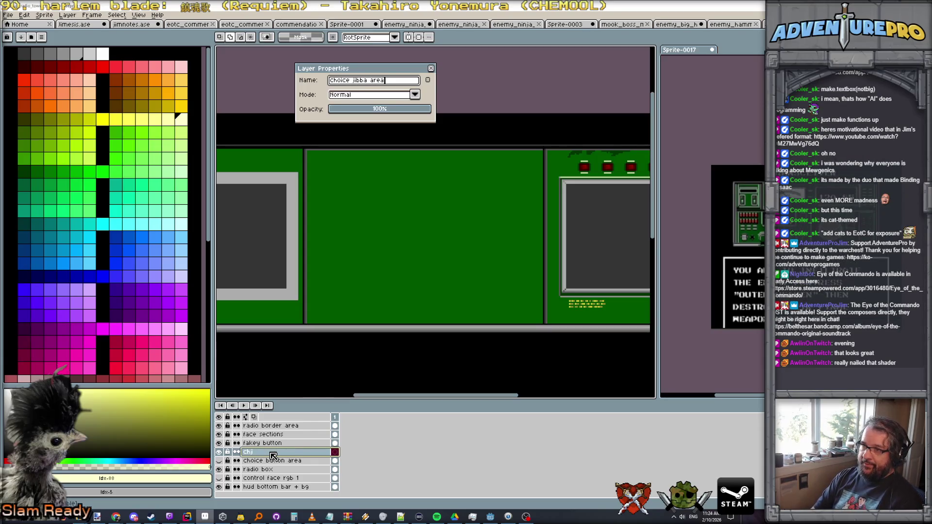
key("Return")
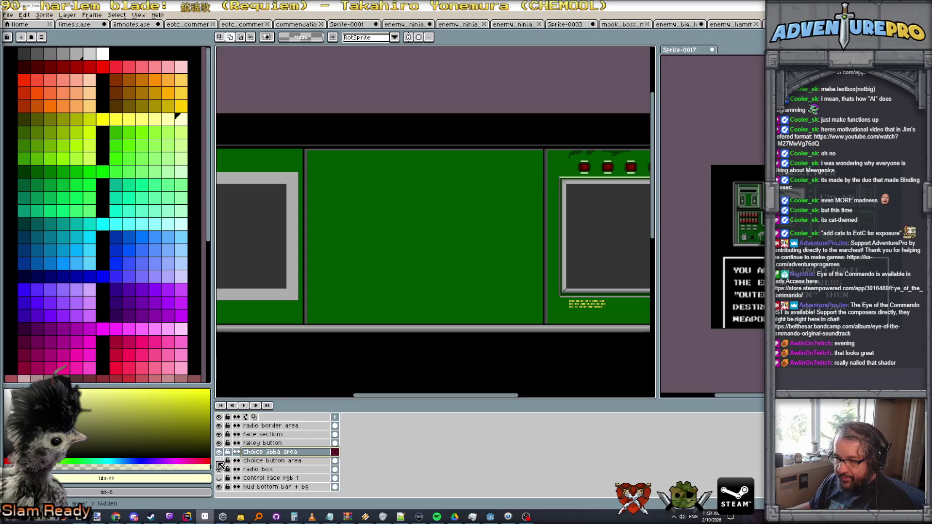
left_click(220, 460)
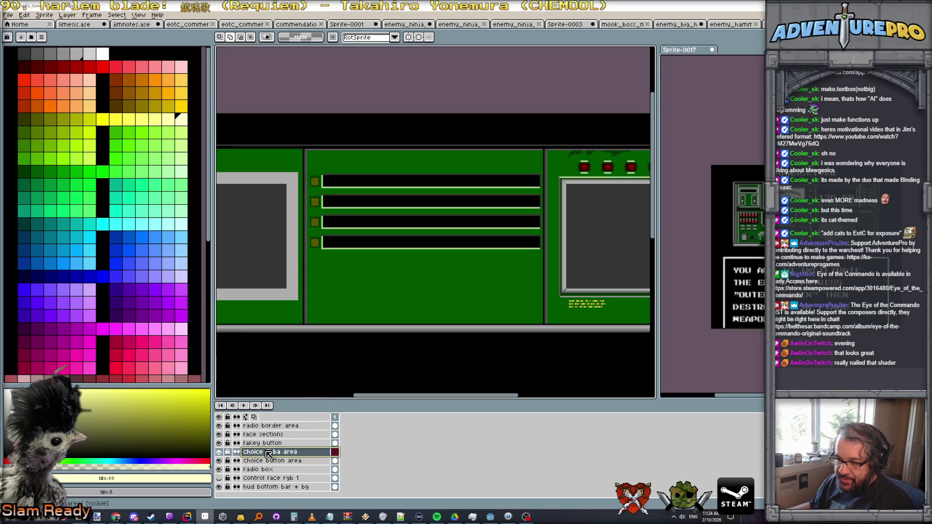
scroll(342, 234, "up", 1)
Draw the text box's dark grey right border line with the pencil, undoing a stray black stroke.
key("b")
left_click(350, 244, "alt")
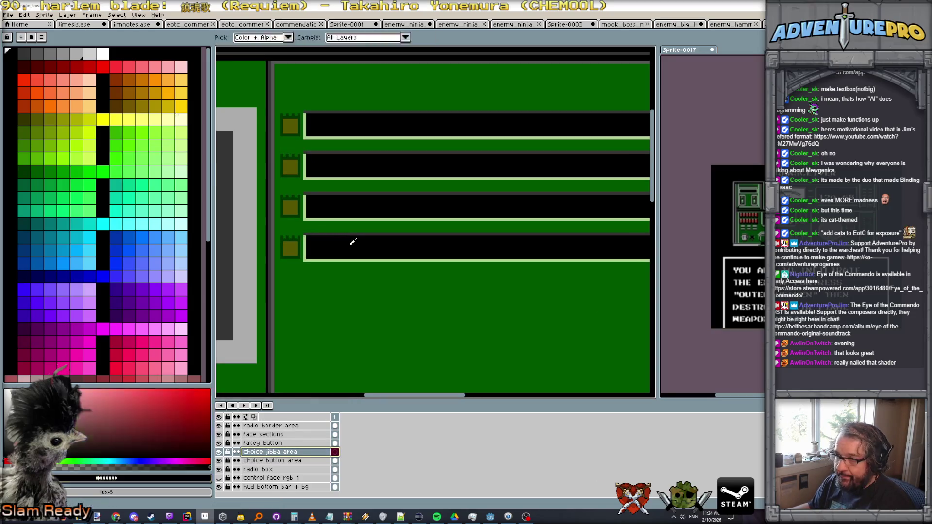
scroll(283, 293, "down", 1)
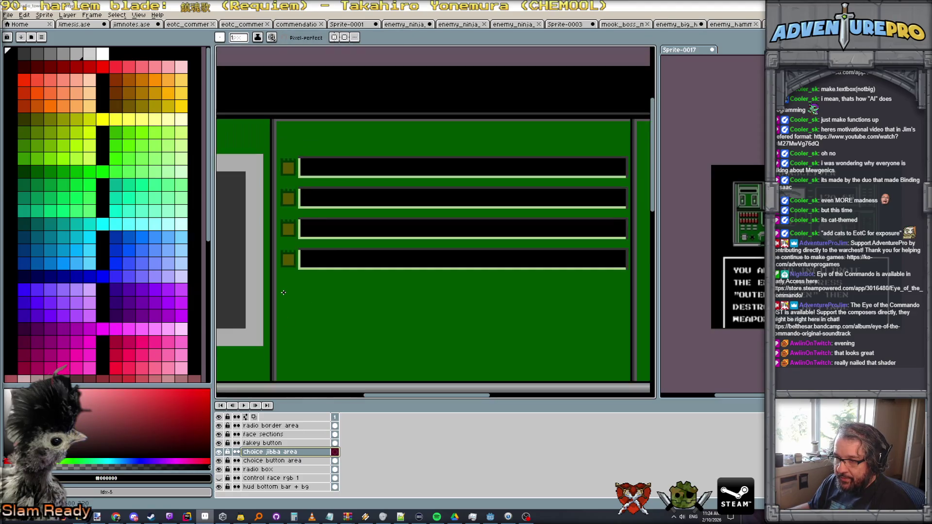
mouse_move(285, 298)
left_mouse_down()
mouse_move(284, 370)
mouse_move(616, 371)
left_mouse_up()
key("ctrl+z")
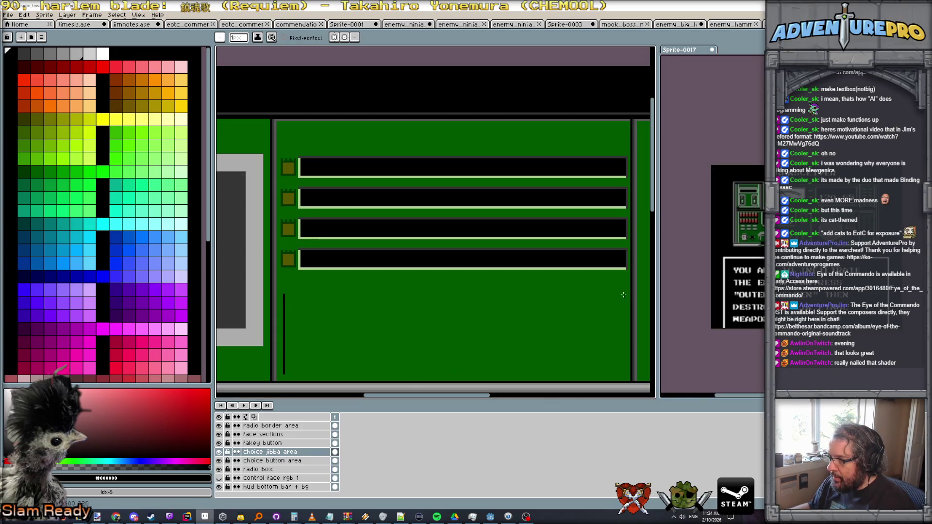
left_click(626, 267, "alt")
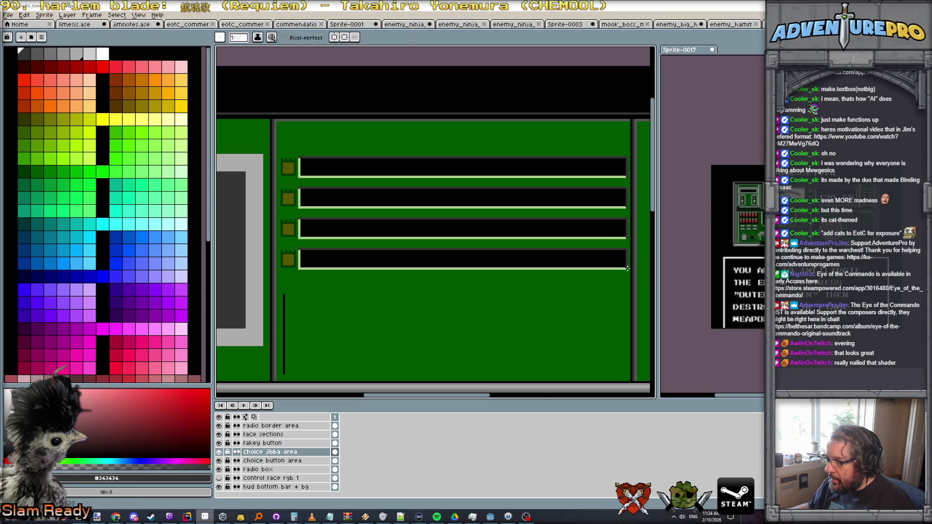
left_click_drag(625, 295, 622, 364)
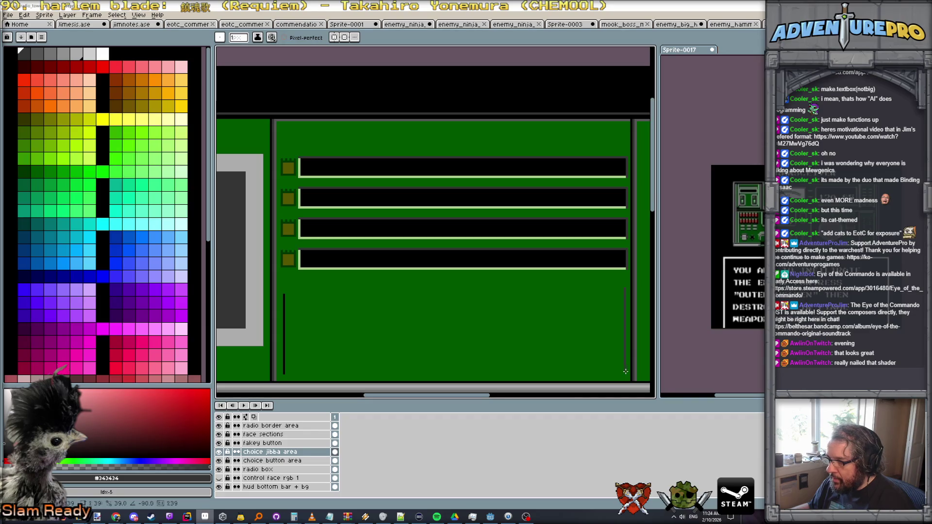
scroll(624, 327, "down", 1)
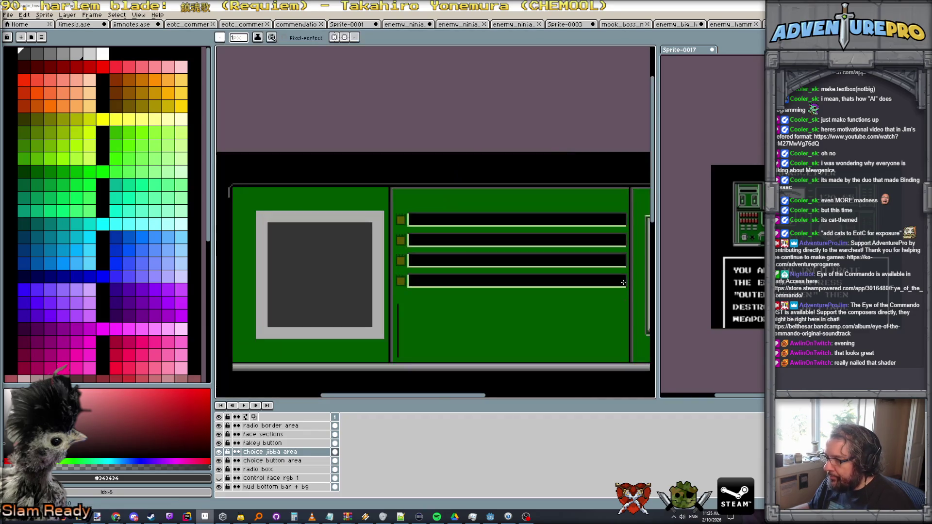
scroll(624, 283, "up", 2)
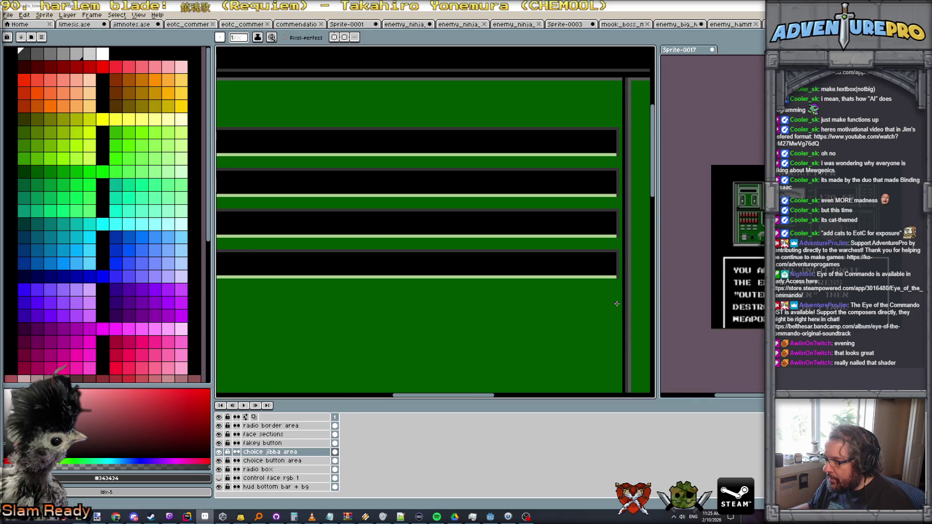
scroll(617, 304, "down", 2)
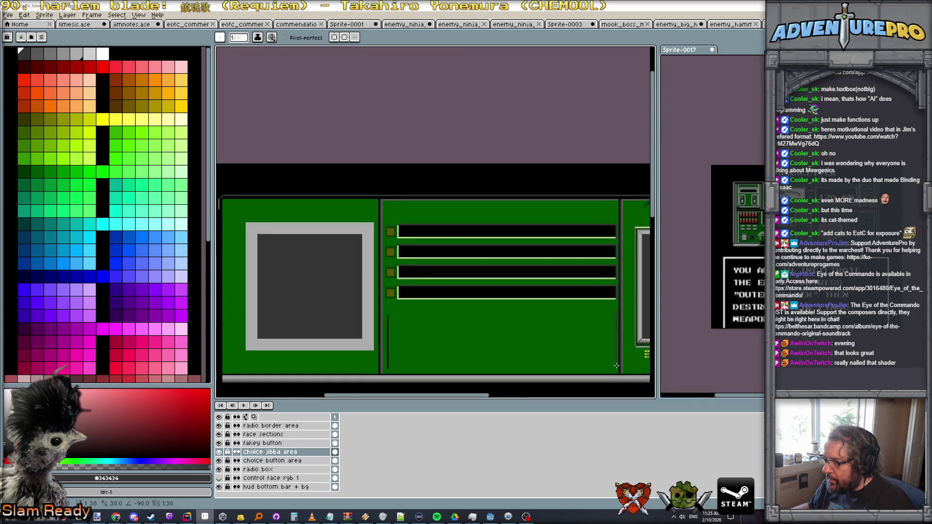
Draw the green bottom border and light-green left border lines of the text box.
left_click(603, 309, "alt")
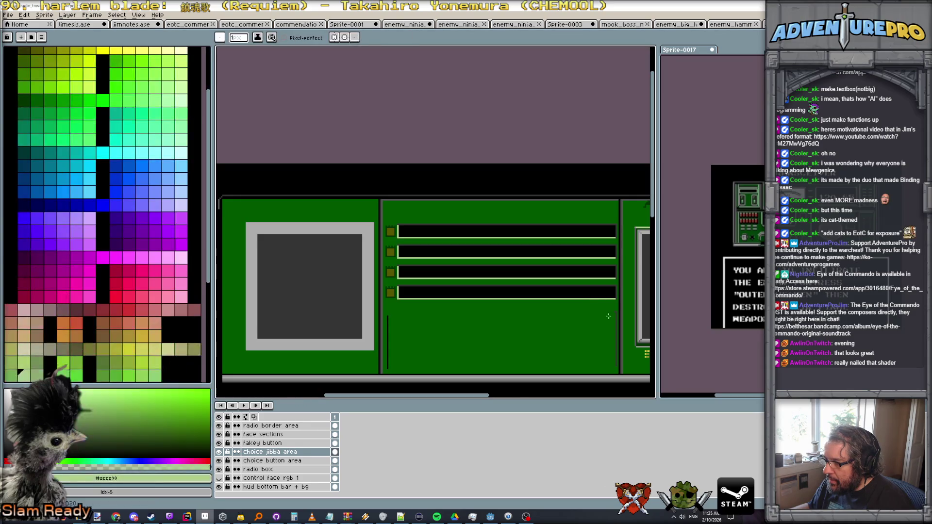
left_click_drag(610, 364, 398, 366)
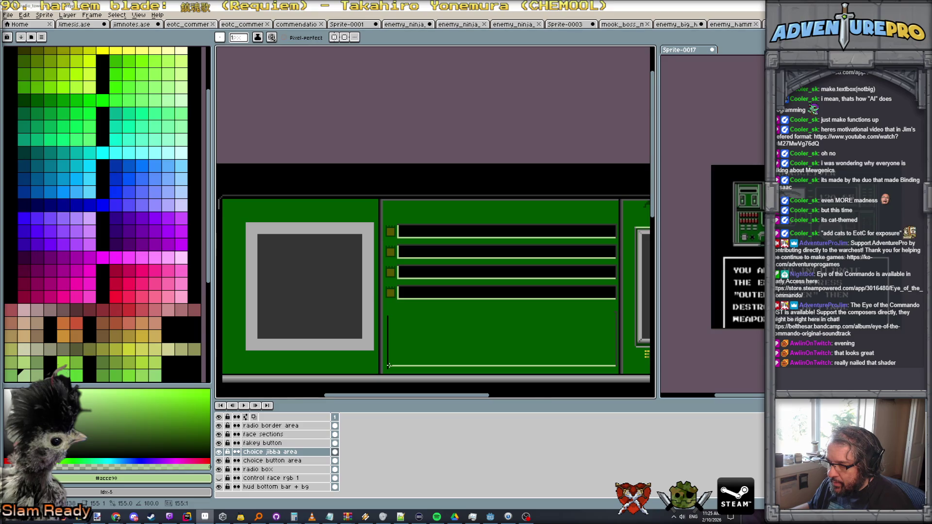
key("ctrl+z")
left_click_drag(387, 369, 614, 369)
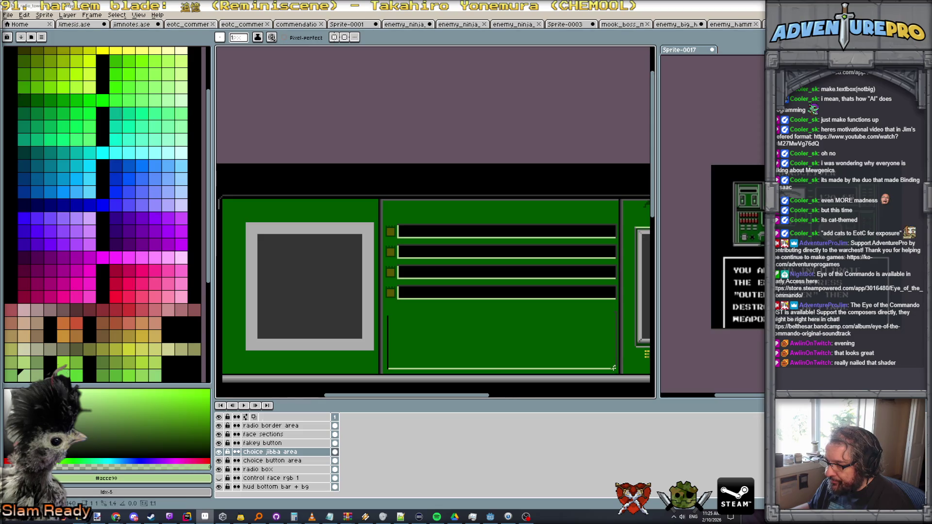
scroll(616, 368, "up", 2)
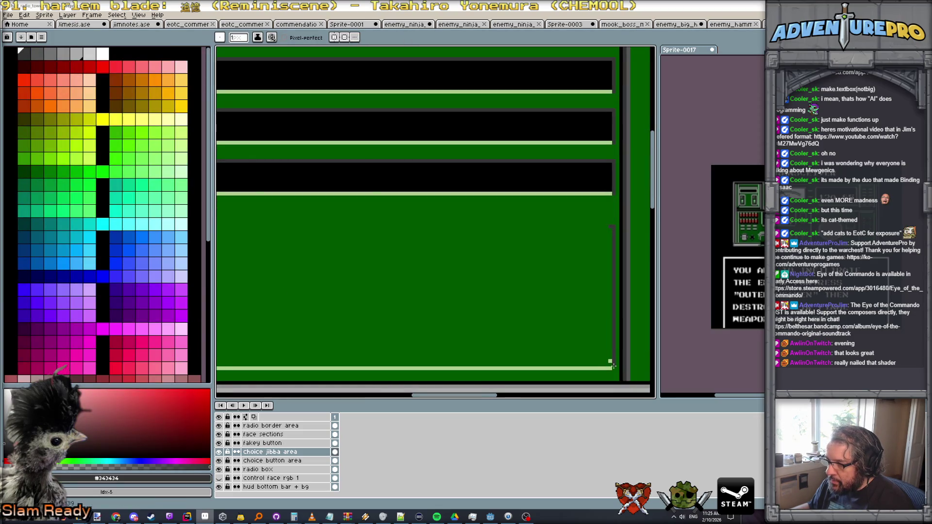
left_click(33, 169)
scroll(611, 269, "down", 1)
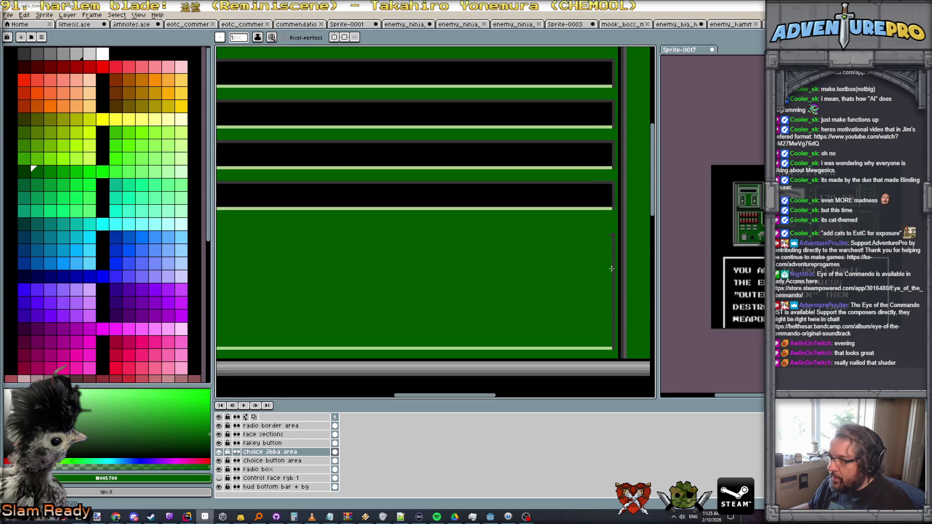
scroll(584, 262, "down", 1)
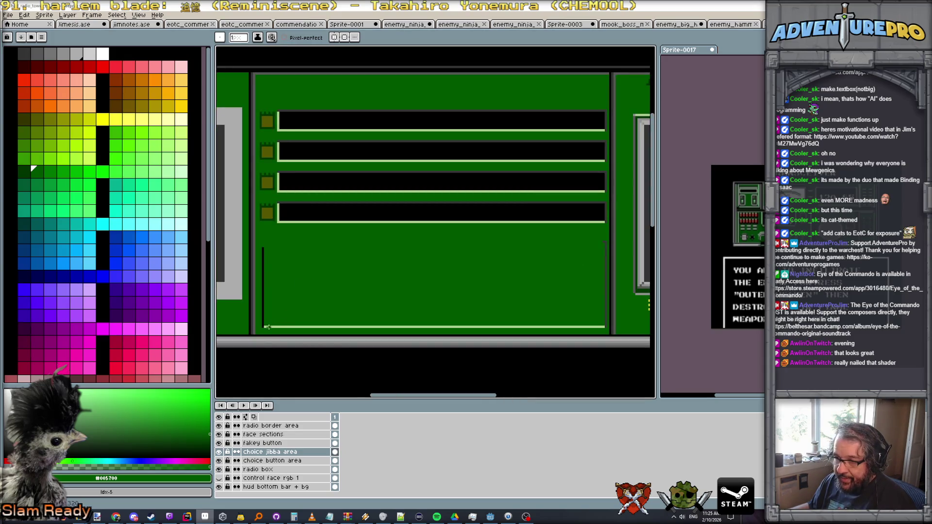
left_click(266, 327, "alt")
left_click_drag(263, 326, 262, 247)
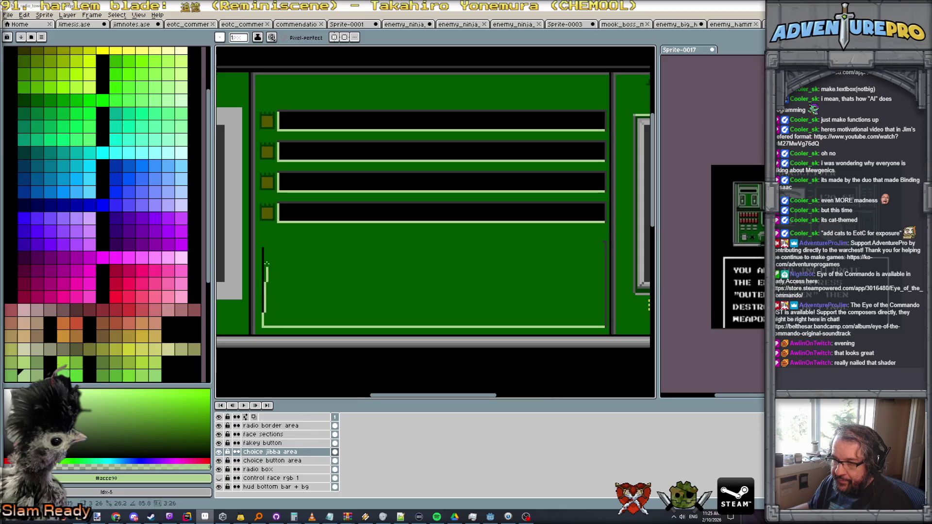
Draw the dark grey top edge and fill the text box interior with black.
left_click(289, 205, "alt")
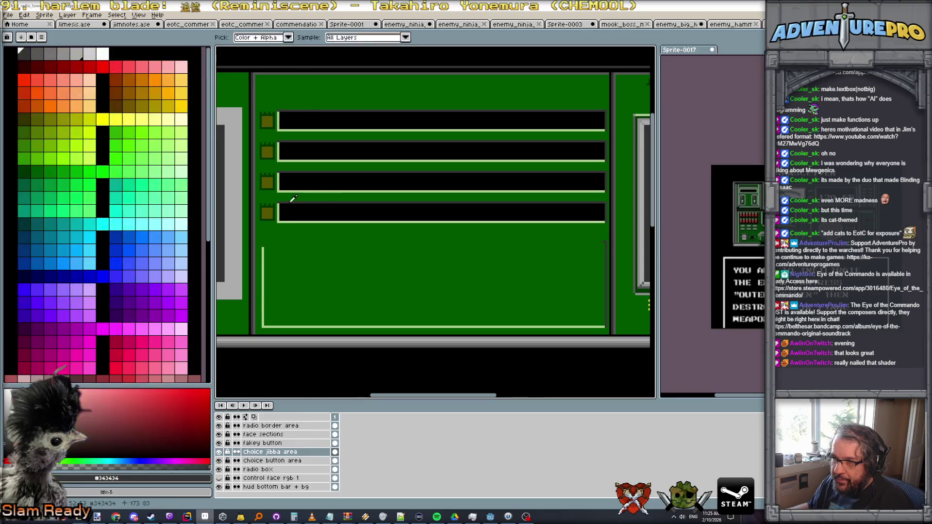
left_click_drag(264, 248, 627, 254)
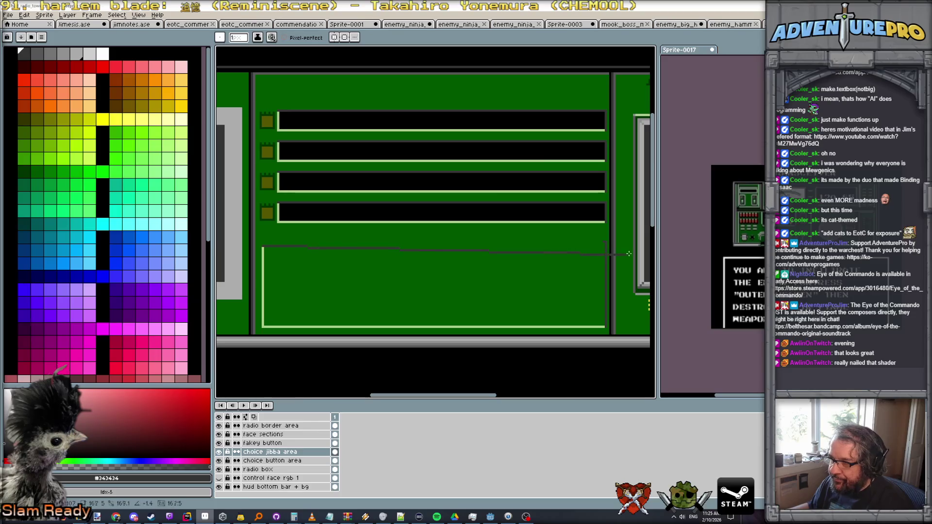
left_click(605, 242, "alt")
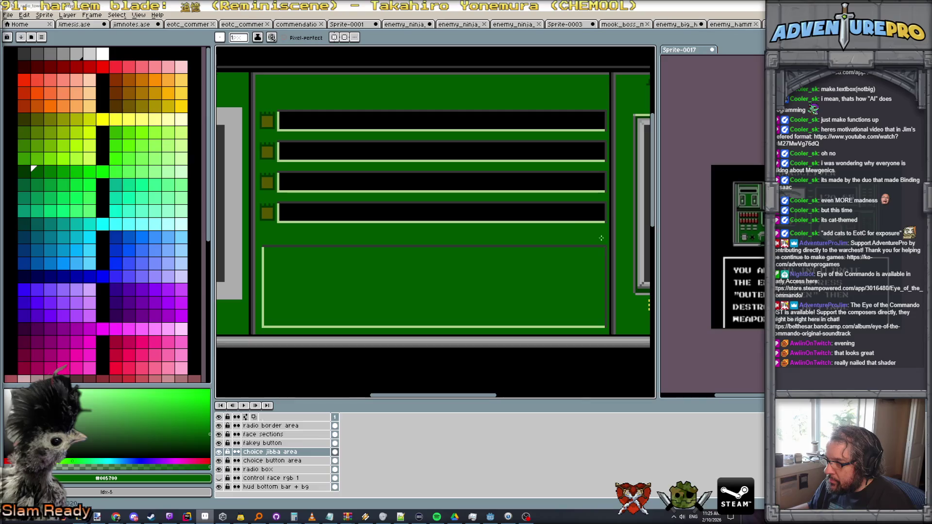
left_click(577, 213, "alt")
key("g")
left_click(500, 283)
scroll(500, 284, "down", 3)
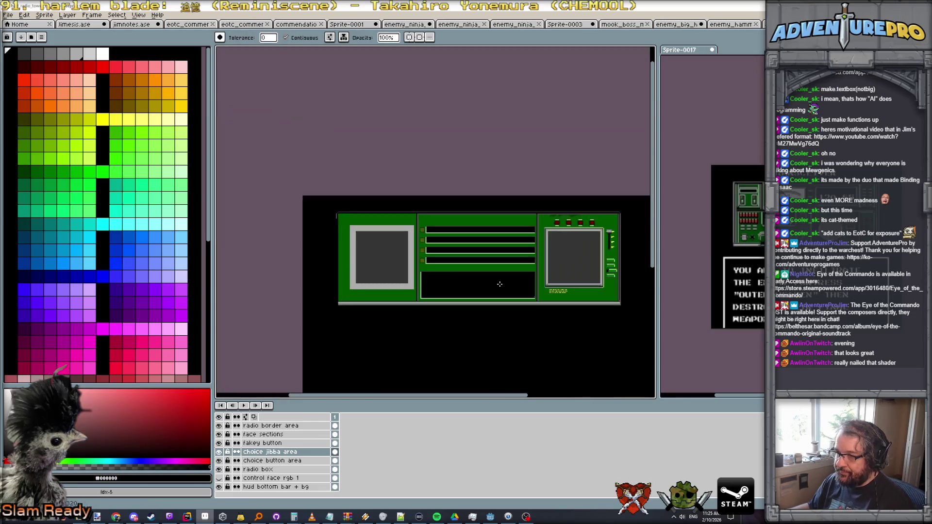
scroll(500, 285, "up", 2)
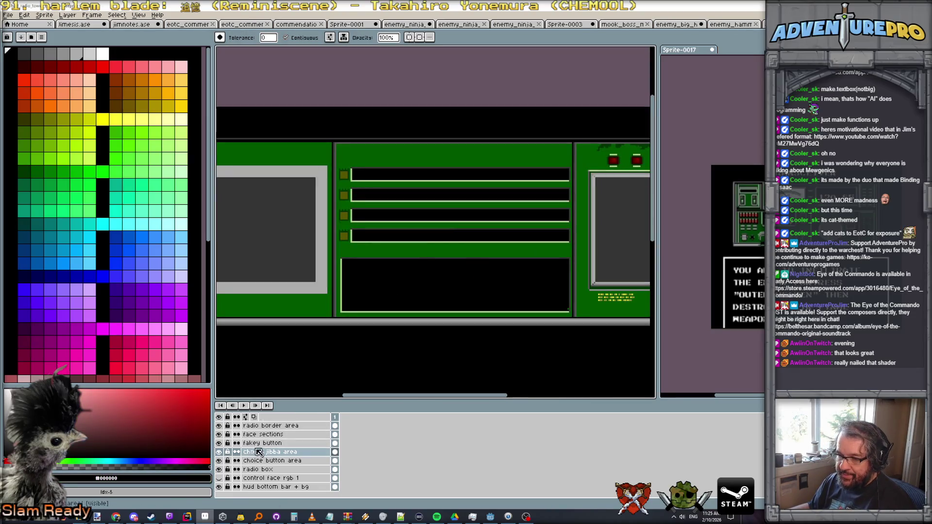
Hide the placeholder button bars layer, save the sprite as PNG, and return to Godot.
left_click(219, 460)
key("ctrl+s")
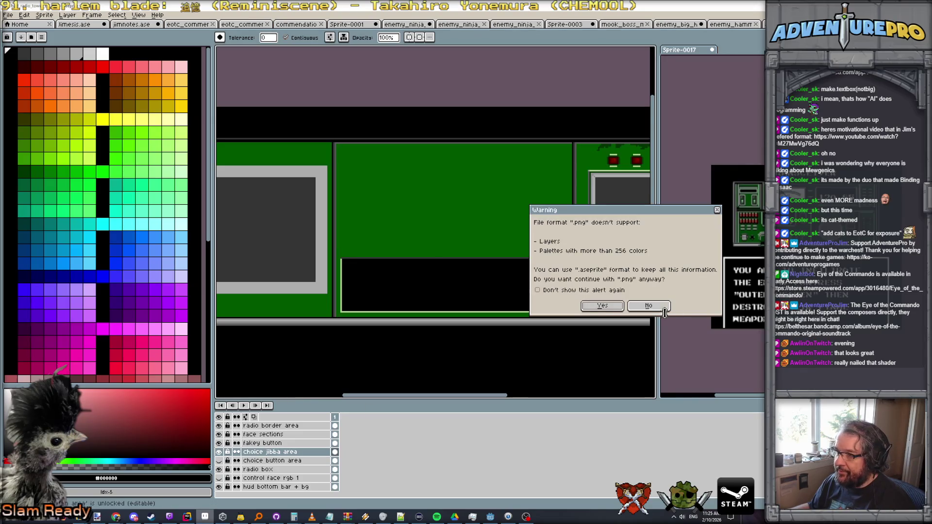
left_click(600, 308)
left_click(490, 517)
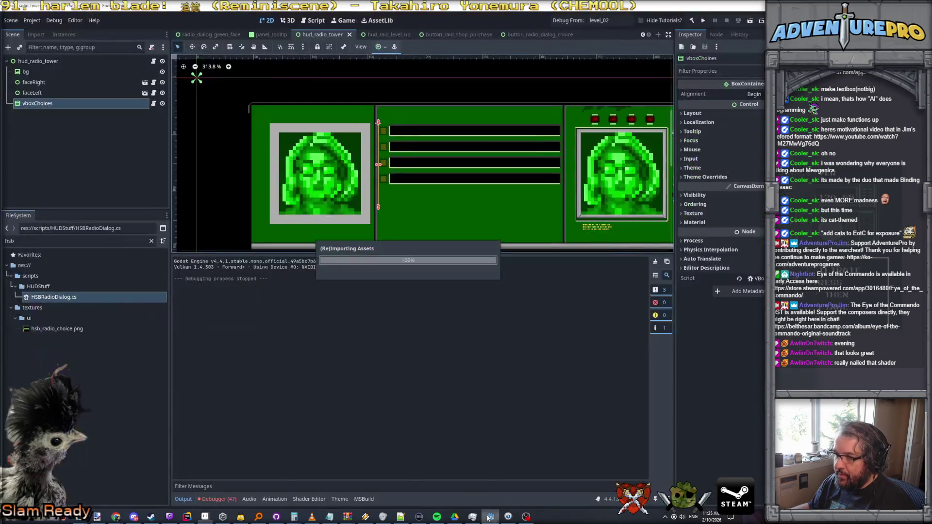
Check the hud_radio_tower scene tab options, then save the scene with Ctrl+S.
right_click(330, 37)
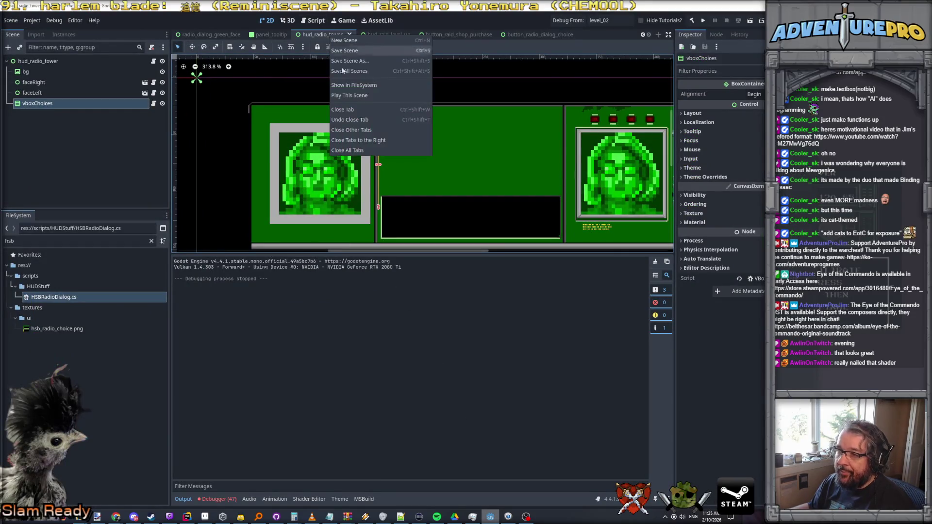
left_click(341, 95)
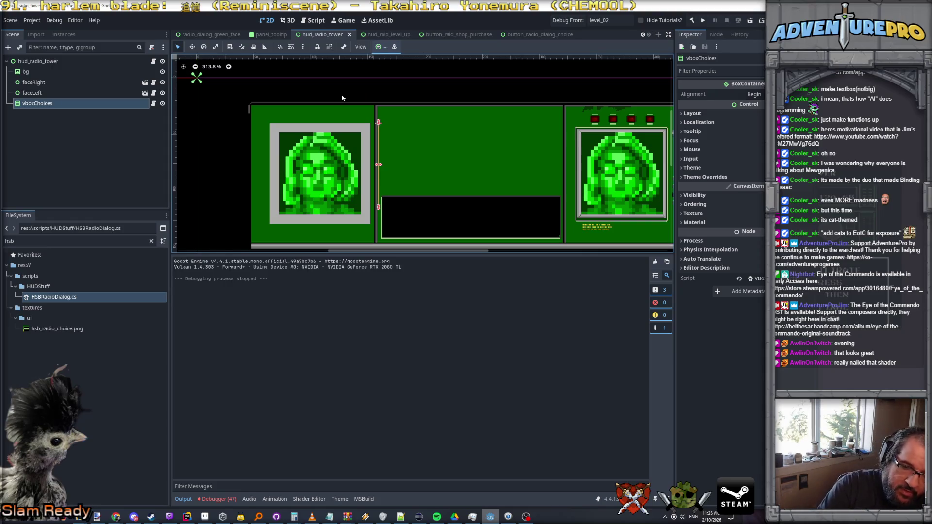
key("ctrl+s")
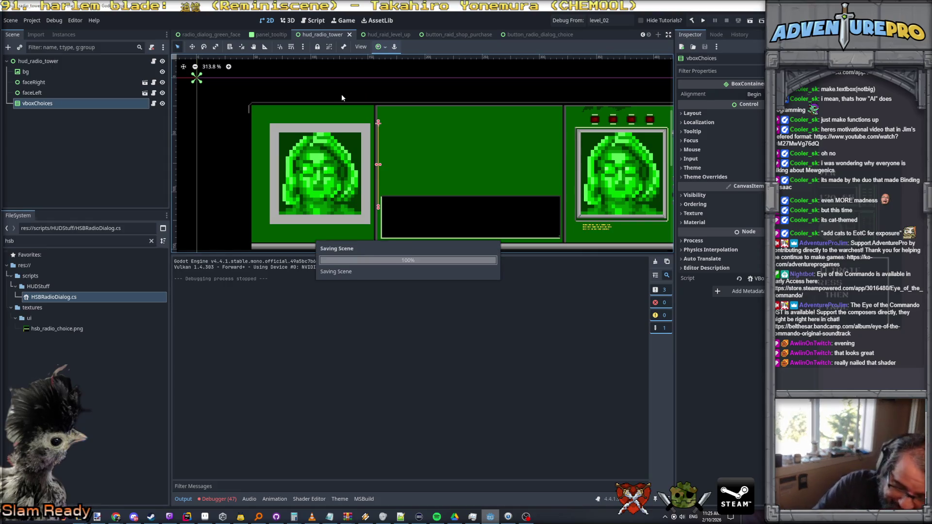